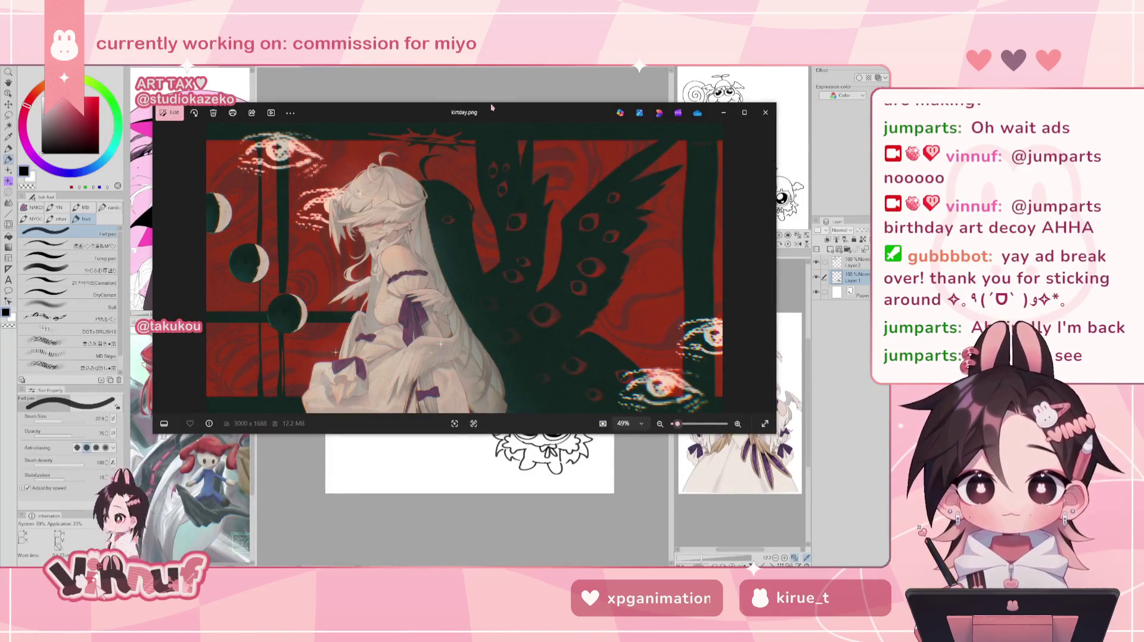
- Zoom the winged character reference to 59%, move the Photos window into view, then close it
{"action": "scroll", "coordinate": [571, 232], "scroll_direction": "up", "scroll_amount": 1}
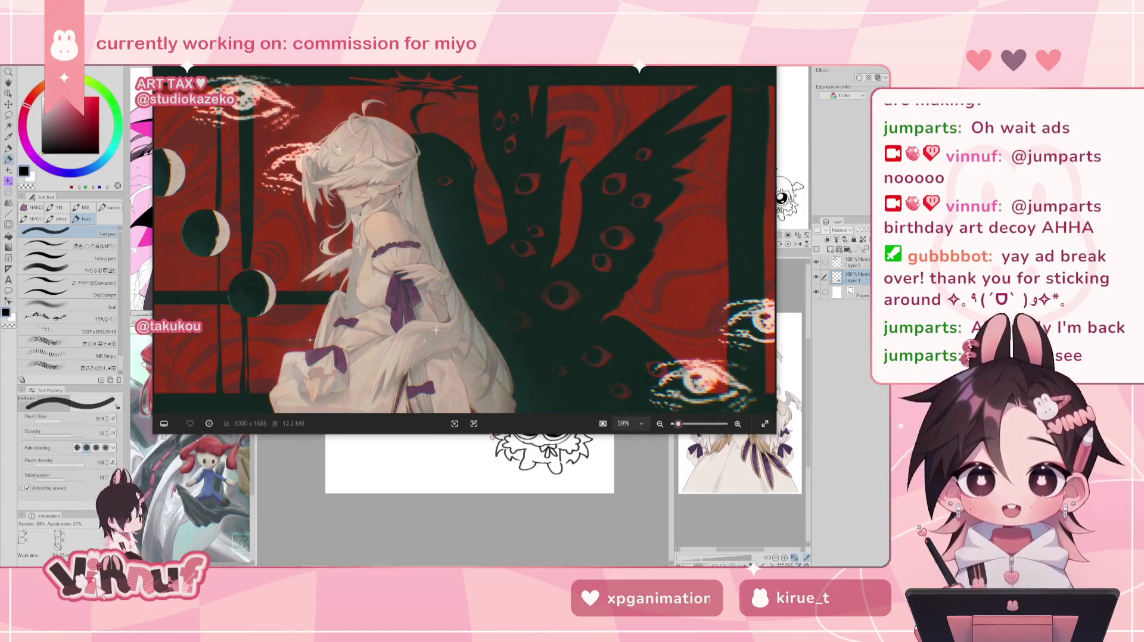
{"action": "scroll", "coordinate": [464, 250], "scroll_direction": "up", "scroll_amount": 1}
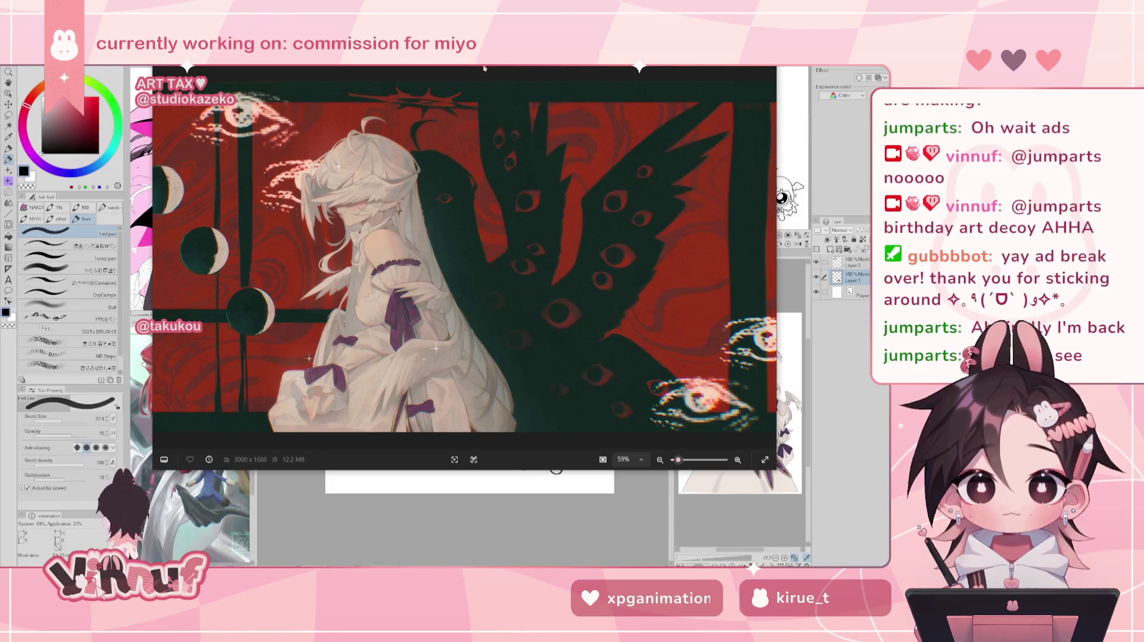
{"action": "left_click_drag", "start_coordinate": [484, 69], "coordinate": [557, 112]}
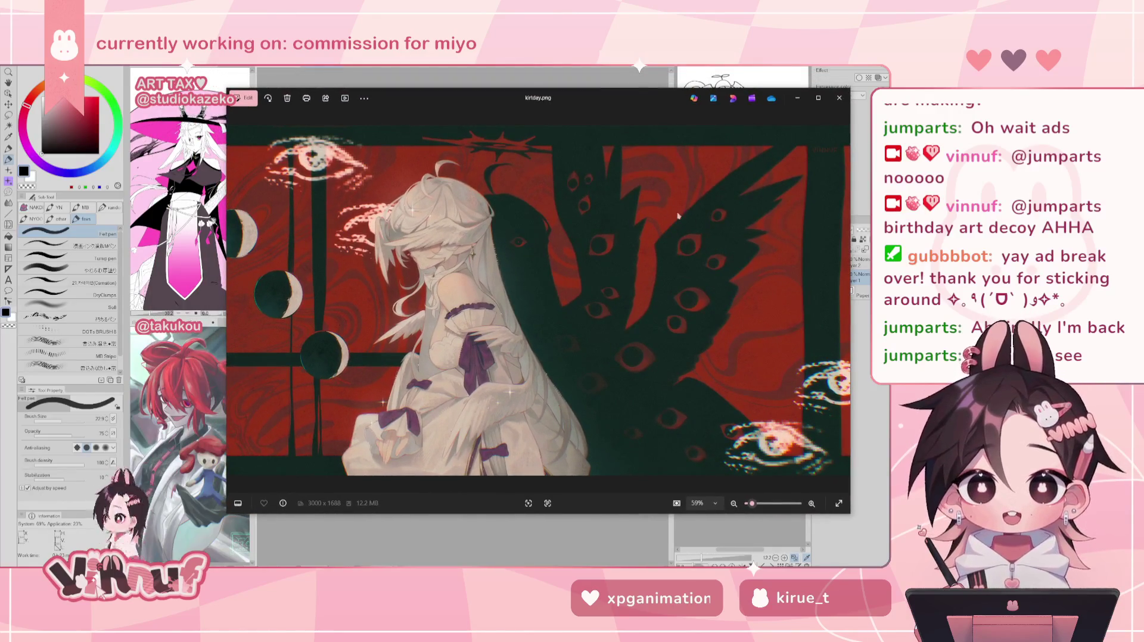
{"action": "left_click", "coordinate": [840, 98]}
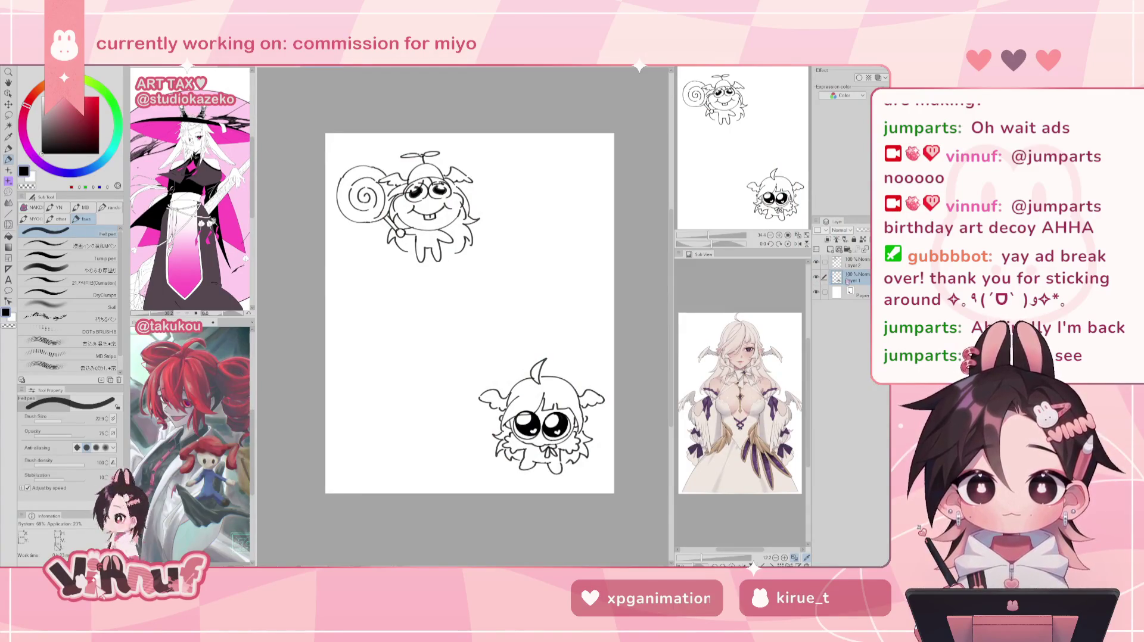
- Add a new raster layer beneath Layer 1, delete Layer 2, and make Layer 3 active
{"action": "left_click", "coordinate": [830, 249]}
{"action": "left_click_drag", "start_coordinate": [852, 277], "coordinate": [851, 293]}
{"action": "left_click", "coordinate": [853, 263]}
{"action": "key", "text": "ctrl+e"}
{"action": "left_click", "coordinate": [855, 277]}
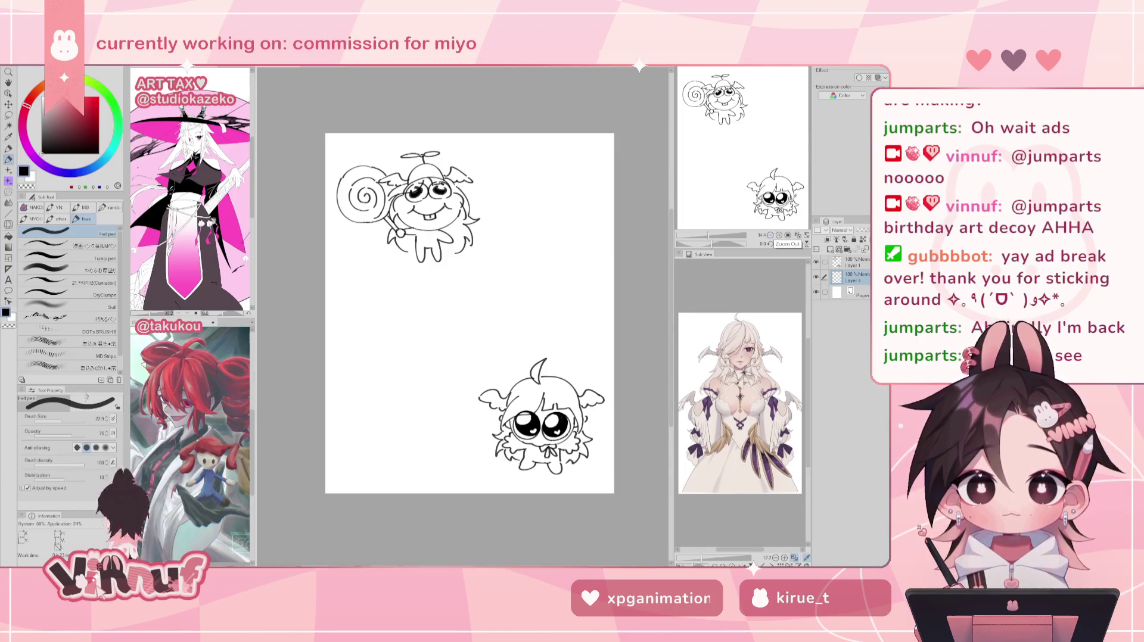
- Set the pen size to 15, test and undo a stroke, and hide Layer 1's chibi sketches
{"action": "left_click_drag", "start_coordinate": [60, 419], "coordinate": [53, 419]}
{"action": "left_click", "coordinate": [109, 422]}
{"action": "left_click", "coordinate": [109, 417]}
{"action": "left_click_drag", "start_coordinate": [444, 262], "coordinate": [459, 341]}
{"action": "key", "text": "ctrl+z"}
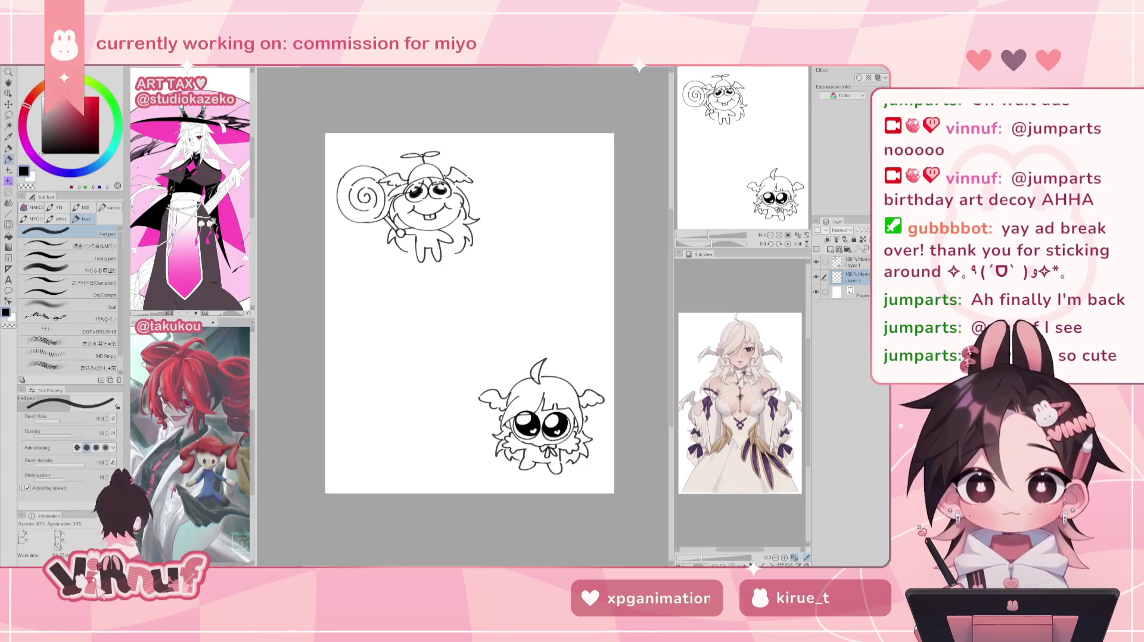
{"action": "left_click", "coordinate": [816, 261]}
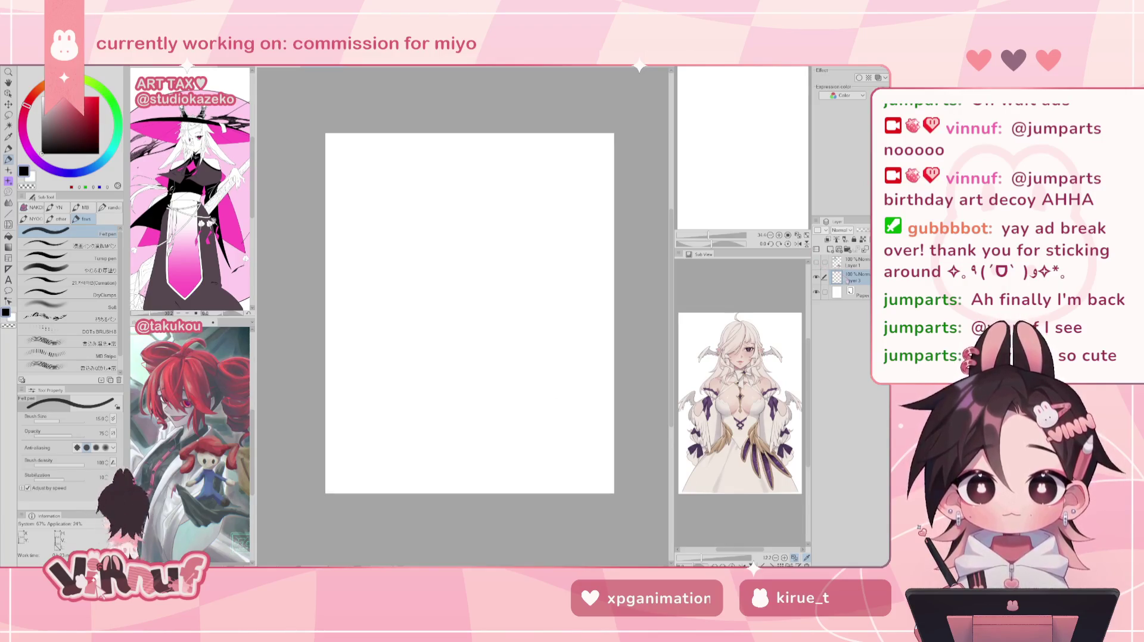
- Draw a curved hair strand on the left, redrawing it several times until it looks right
{"action": "left_click_drag", "start_coordinate": [429, 226], "coordinate": [441, 327]}
{"action": "key", "text": "ctrl+z"}
{"action": "key", "text": "ctrl+z"}
{"action": "left_click_drag", "start_coordinate": [422, 241], "coordinate": [442, 316]}
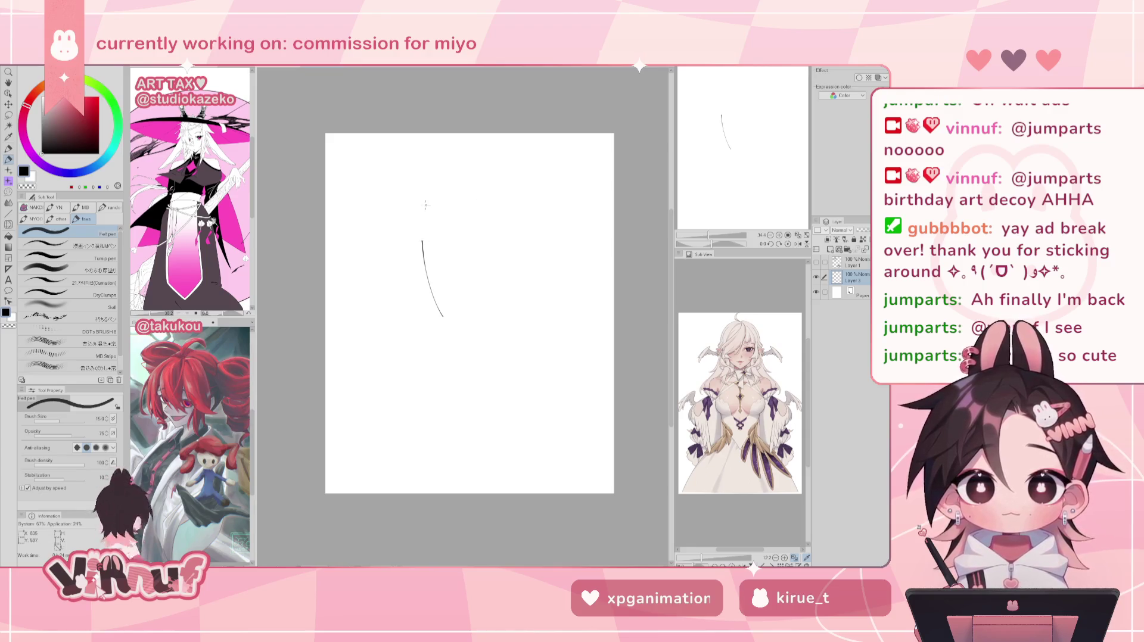
{"action": "key", "text": "ctrl+z"}
{"action": "left_click_drag", "start_coordinate": [417, 231], "coordinate": [437, 316]}
{"action": "key", "text": "ctrl+z"}
{"action": "left_click_drag", "start_coordinate": [422, 252], "coordinate": [441, 317]}
{"action": "key", "text": "ctrl+z"}
- Draw an upper hair strand starting higher up, retrying it and a second strand beside it
{"action": "key", "text": "ctrl+z"}
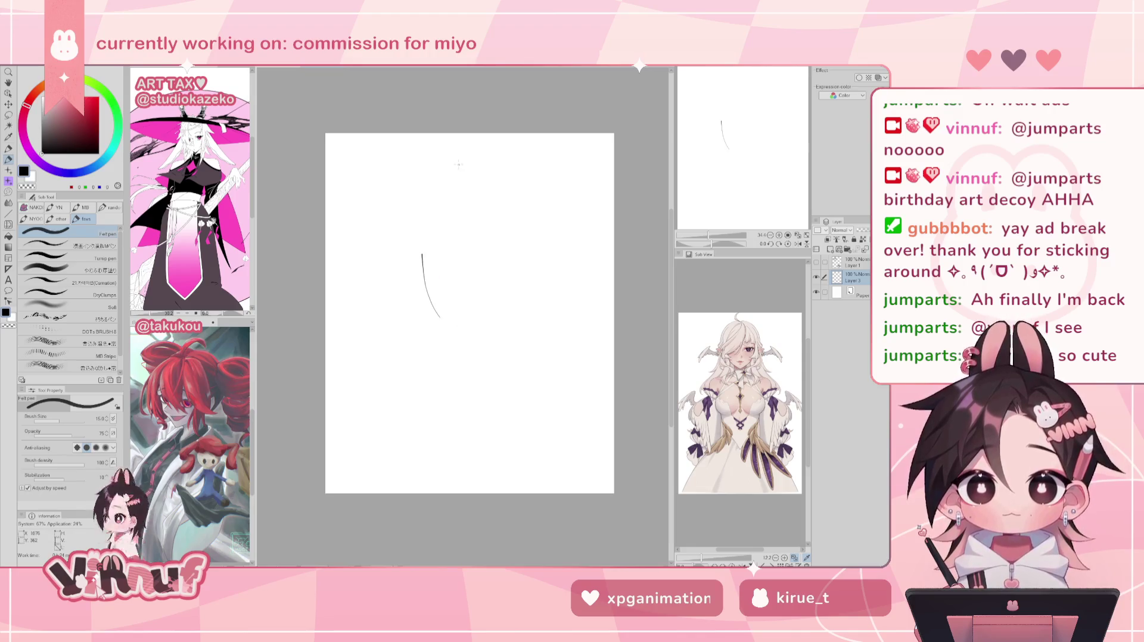
{"action": "left_click_drag", "start_coordinate": [473, 199], "coordinate": [451, 283]}
{"action": "key", "text": "ctrl+z"}
{"action": "key", "text": "ctrl+z"}
{"action": "left_click_drag", "start_coordinate": [468, 216], "coordinate": [443, 286]}
{"action": "key", "text": "ctrl+z"}
{"action": "key", "text": "ctrl+z"}
{"action": "key", "text": "ctrl+z"}
{"action": "mouse_move", "coordinate": [470, 203]}
{"action": "left_mouse_down"}
{"action": "mouse_move", "coordinate": [435, 280]}
{"action": "mouse_move", "coordinate": [445, 278]}
{"action": "left_mouse_up"}
{"action": "key", "text": "ctrl+z"}
{"action": "key", "text": "ctrl+z"}
{"action": "left_click_drag", "start_coordinate": [473, 200], "coordinate": [461, 277]}
{"action": "key", "text": "ctrl+z"}
{"action": "key", "text": "ctrl+z"}
{"action": "left_click_drag", "start_coordinate": [488, 197], "coordinate": [454, 300]}
{"action": "key", "text": "ctrl+z"}
{"action": "left_click_drag", "start_coordinate": [477, 223], "coordinate": [446, 299]}
{"action": "key", "text": "ctrl+z"}
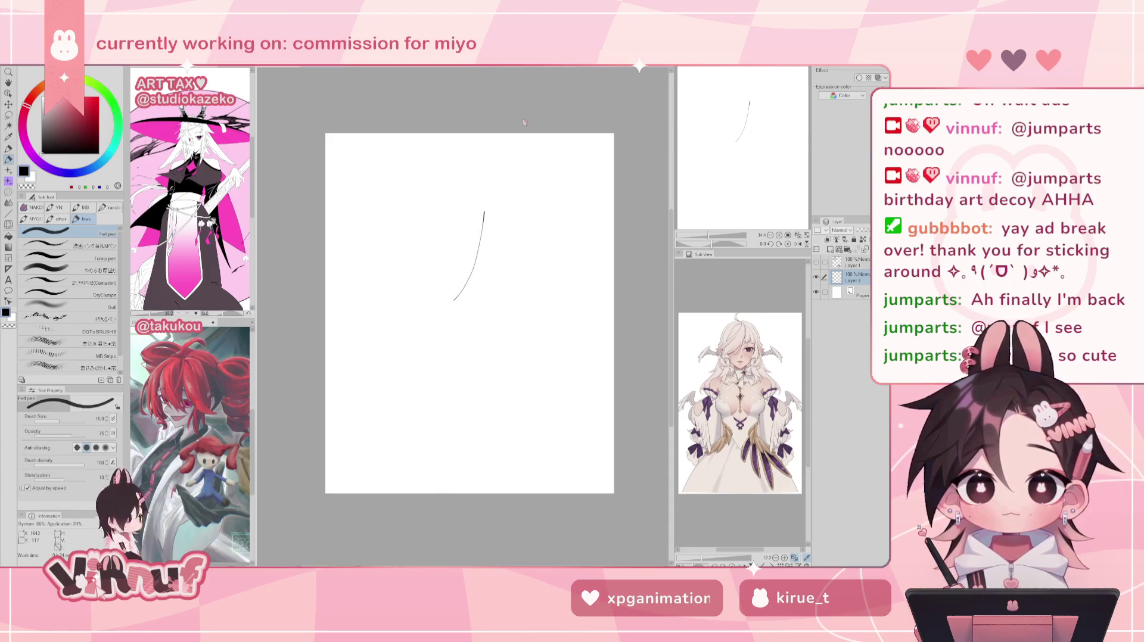
- Sketch a short upper curve and a lower hair curve sweeping down-left, redrawn longer
{"action": "key", "text": "ctrl+z"}
{"action": "left_click_drag", "start_coordinate": [474, 198], "coordinate": [478, 262]}
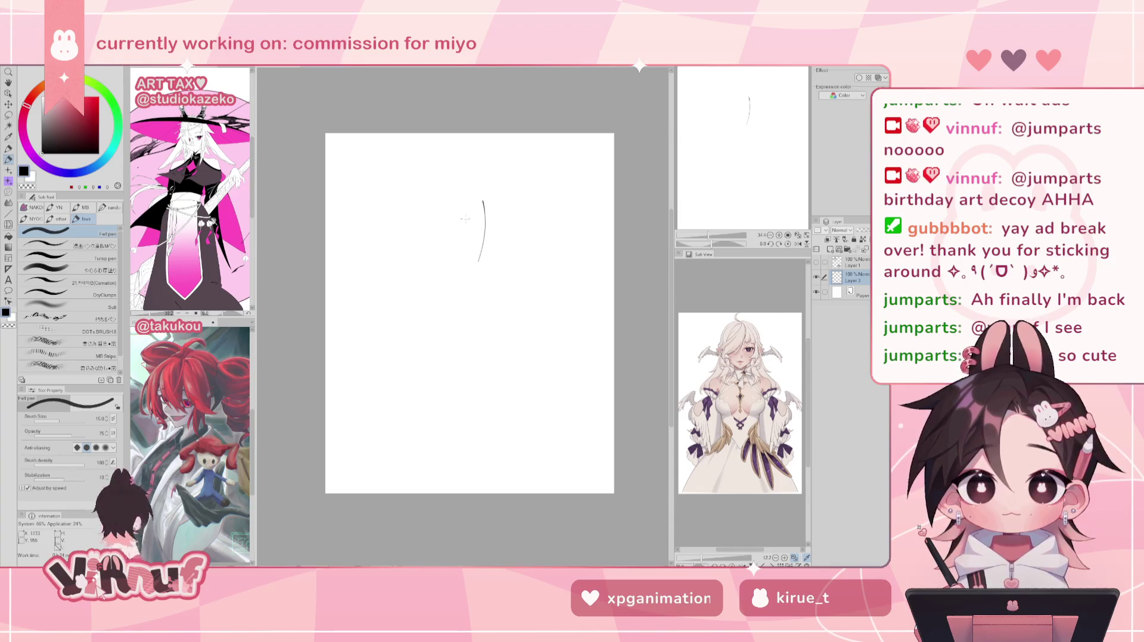
{"action": "left_click_drag", "start_coordinate": [475, 198], "coordinate": [396, 318]}
{"action": "key", "text": "ctrl+z"}
{"action": "left_click_drag", "start_coordinate": [420, 264], "coordinate": [393, 326]}
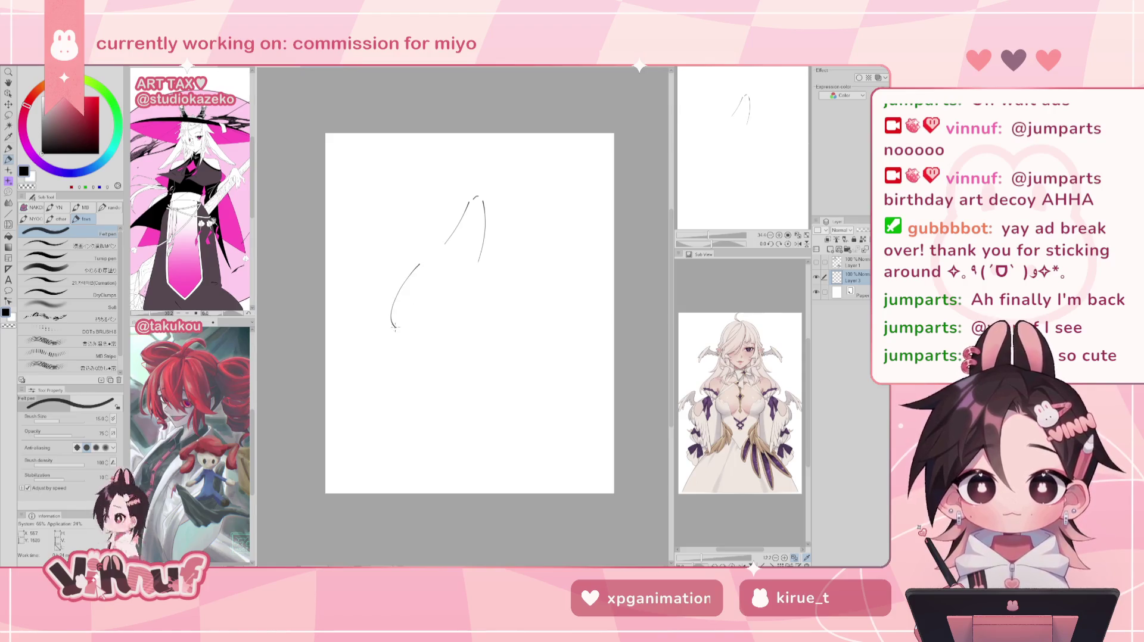
{"action": "key", "text": "ctrl+z"}
{"action": "left_click_drag", "start_coordinate": [443, 246], "coordinate": [395, 328]}
{"action": "key", "text": "ctrl+z"}
{"action": "key", "text": "ctrl+z"}
{"action": "left_click_drag", "start_coordinate": [442, 246], "coordinate": [395, 320]}
{"action": "key", "text": "ctrl+z"}
{"action": "key", "text": "ctrl+z"}
{"action": "mouse_move", "coordinate": [444, 243]}
{"action": "left_mouse_down"}
{"action": "mouse_move", "coordinate": [410, 279]}
{"action": "mouse_move", "coordinate": [394, 321]}
{"action": "mouse_move", "coordinate": [410, 275]}
{"action": "mouse_move", "coordinate": [393, 321]}
{"action": "left_mouse_up"}
{"action": "key", "text": "ctrl+z"}
{"action": "key", "text": "ctrl+z"}
{"action": "key", "text": "ctrl+z"}
{"action": "left_click_drag", "start_coordinate": [438, 250], "coordinate": [395, 325]}
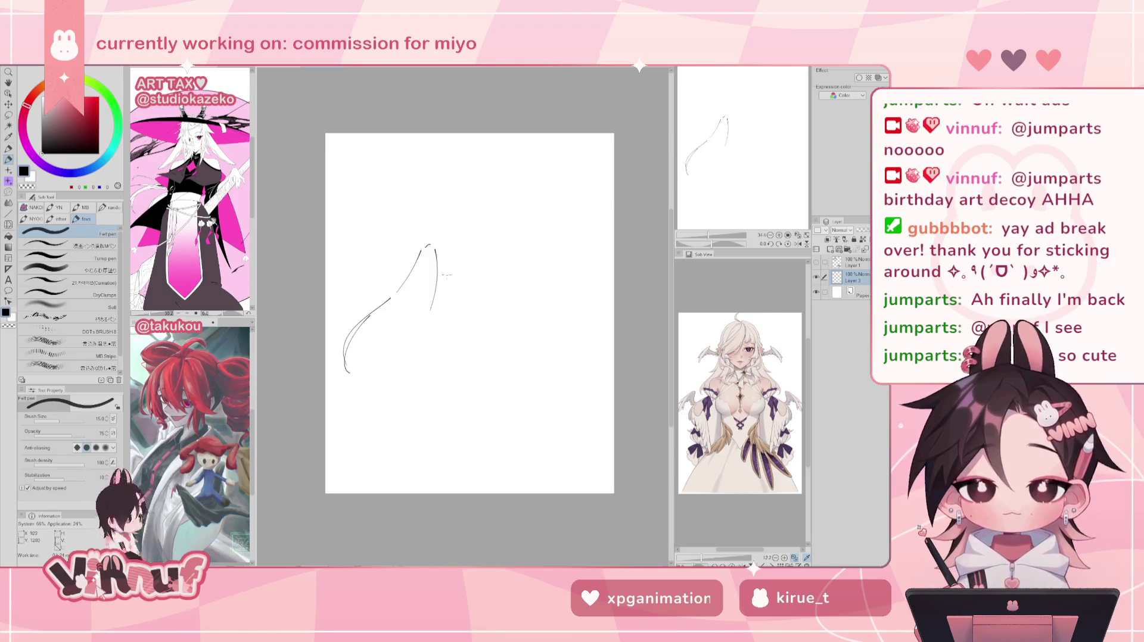
- Add strands beside the curves and a strand tip at the lower left
{"action": "mouse_move", "coordinate": [481, 238]}
{"action": "left_mouse_down"}
{"action": "mouse_move", "coordinate": [441, 300]}
{"action": "mouse_move", "coordinate": [419, 302]}
{"action": "left_mouse_up"}
{"action": "key", "text": "ctrl+z"}
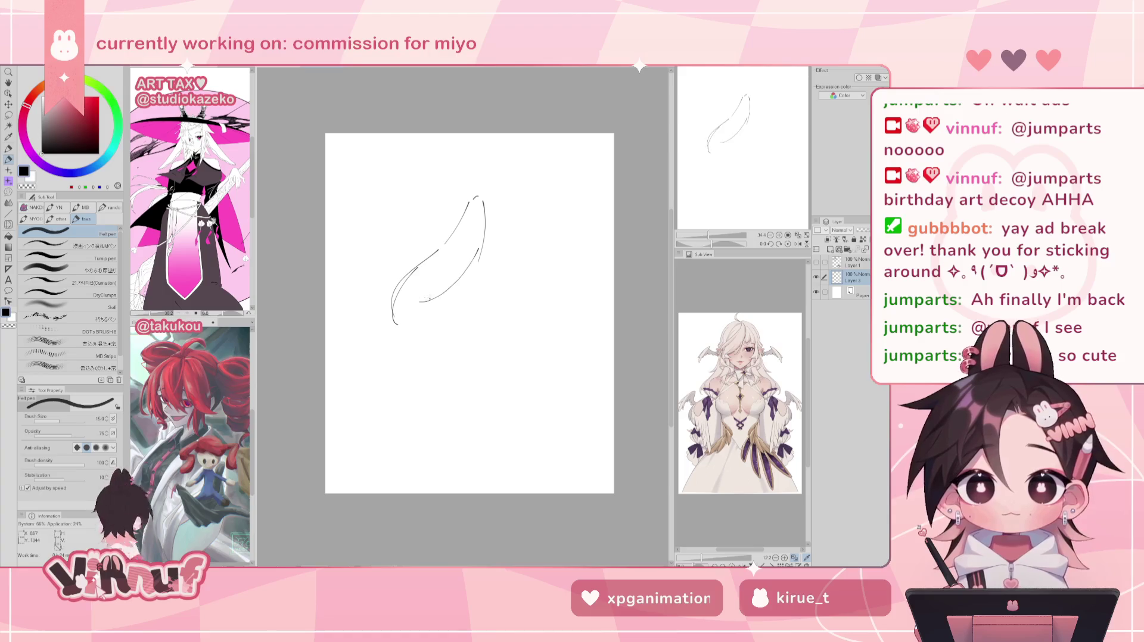
{"action": "left_click_drag", "start_coordinate": [479, 249], "coordinate": [450, 314]}
{"action": "key", "text": "ctrl+z"}
{"action": "left_click_drag", "start_coordinate": [480, 249], "coordinate": [451, 313]}
{"action": "key", "text": "ctrl+z"}
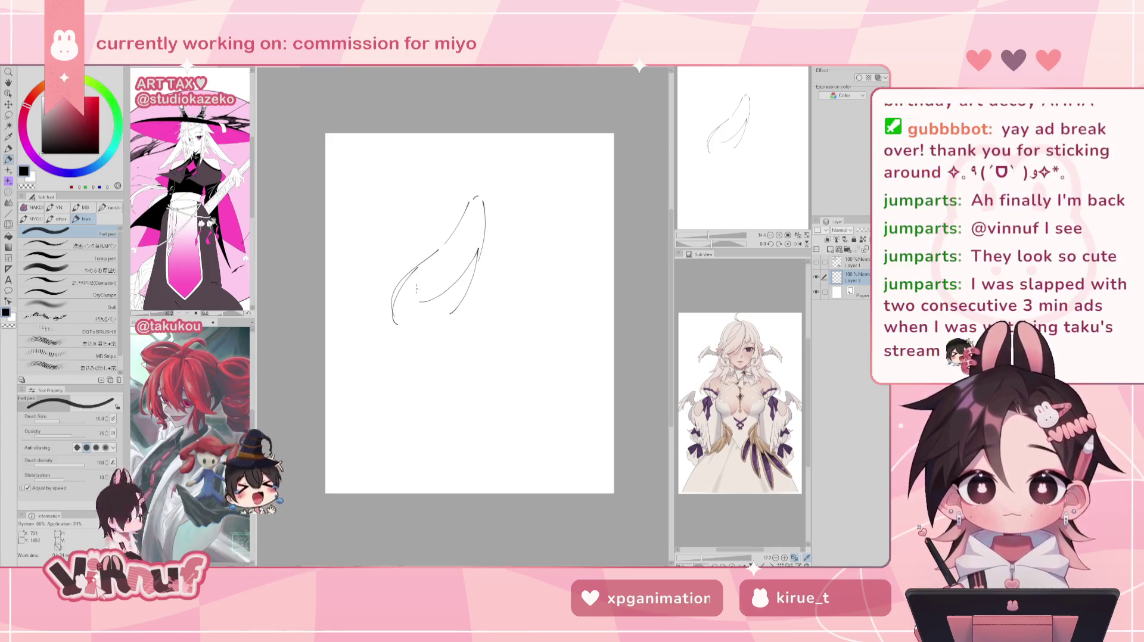
{"action": "left_click_drag", "start_coordinate": [421, 301], "coordinate": [410, 344]}
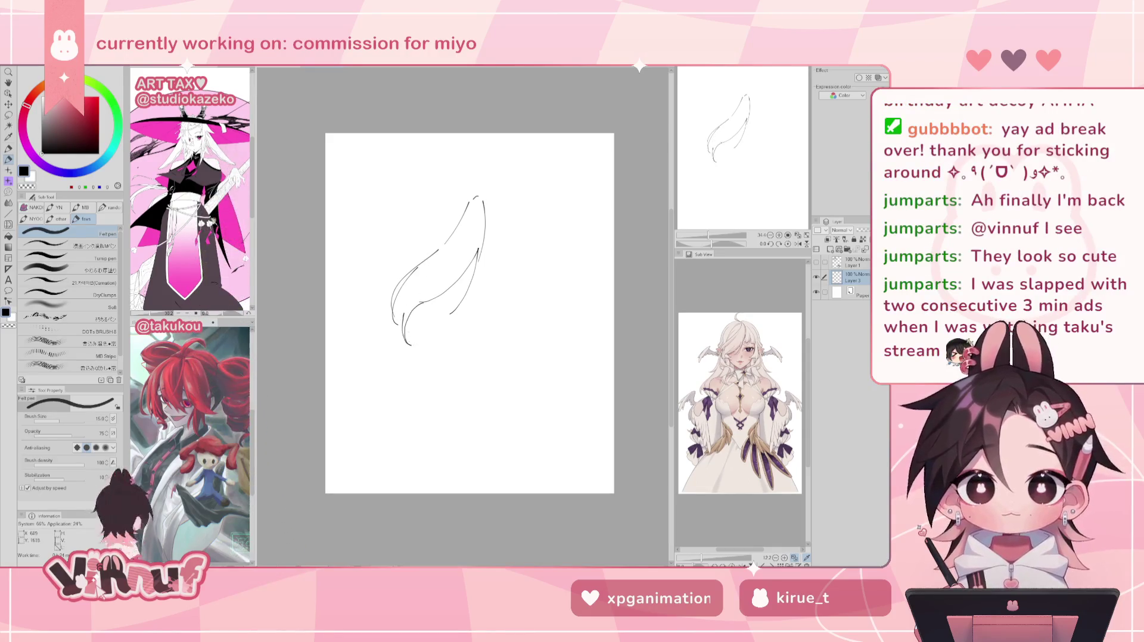
{"action": "left_click_drag", "start_coordinate": [410, 280], "coordinate": [415, 324]}
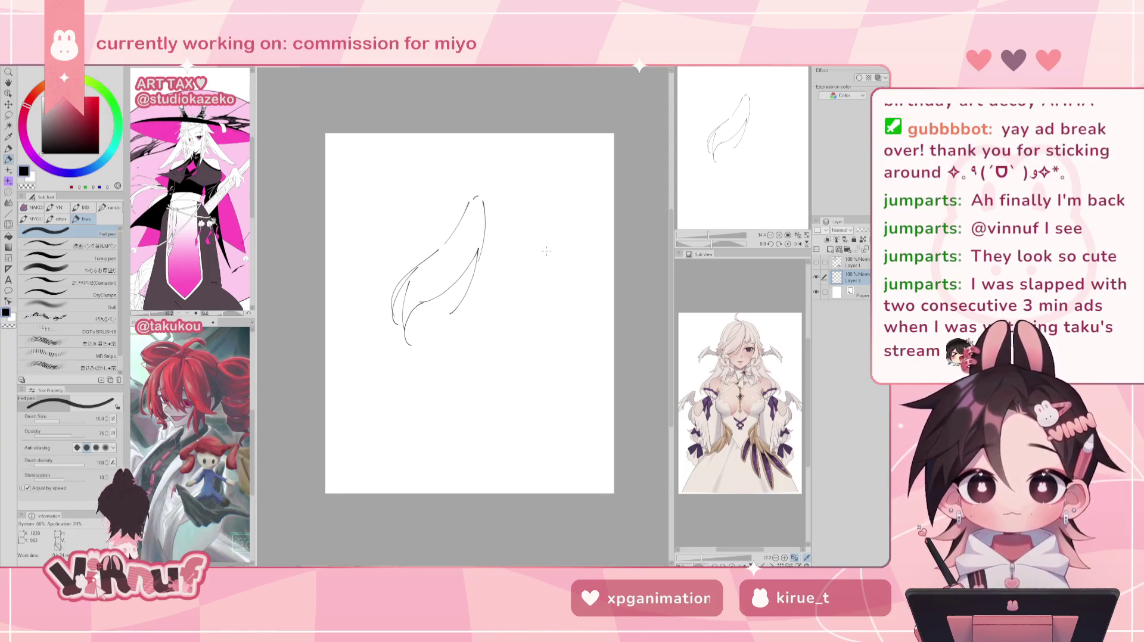
- Toggle between eraser and pen, then add a hooked tip at the top of the hair
{"action": "key", "text": "e"}
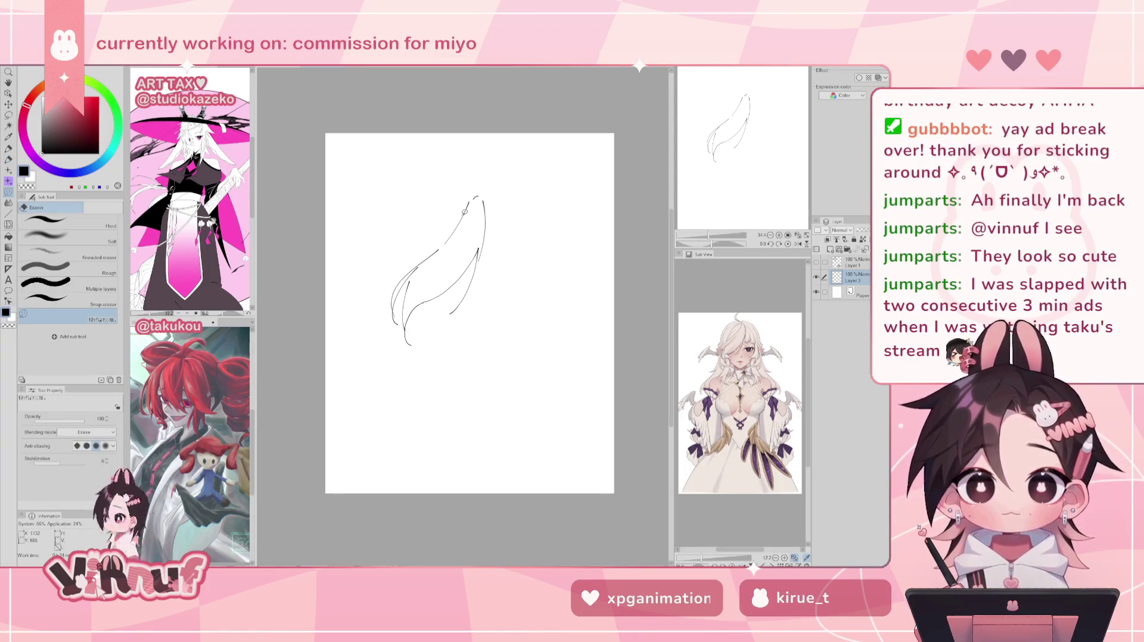
{"action": "key", "text": "p"}
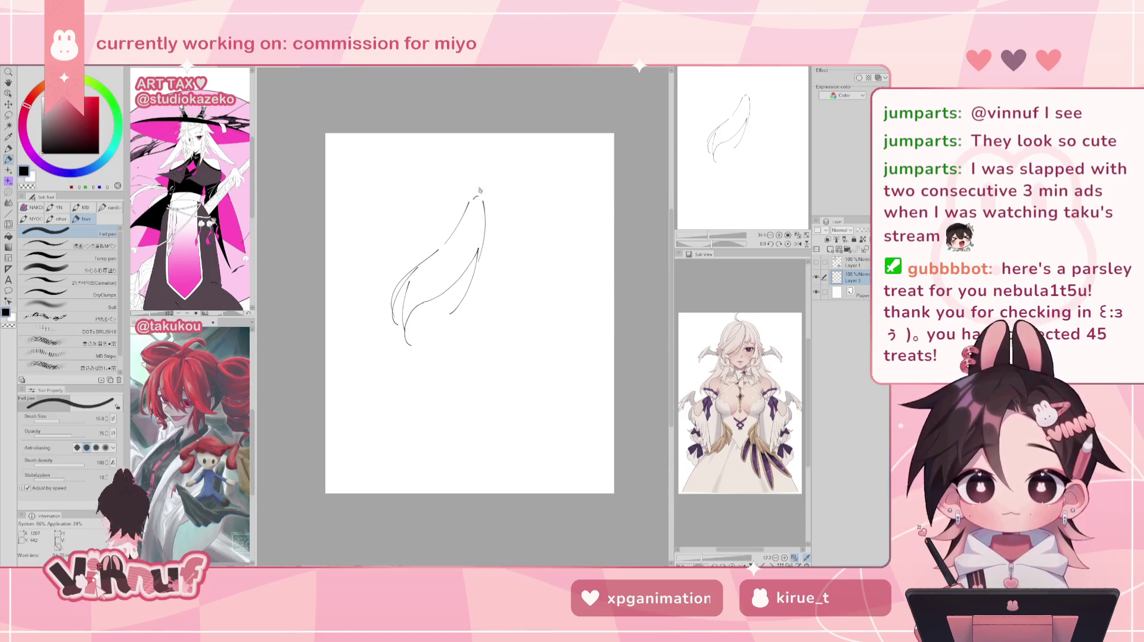
{"action": "key", "text": "e"}
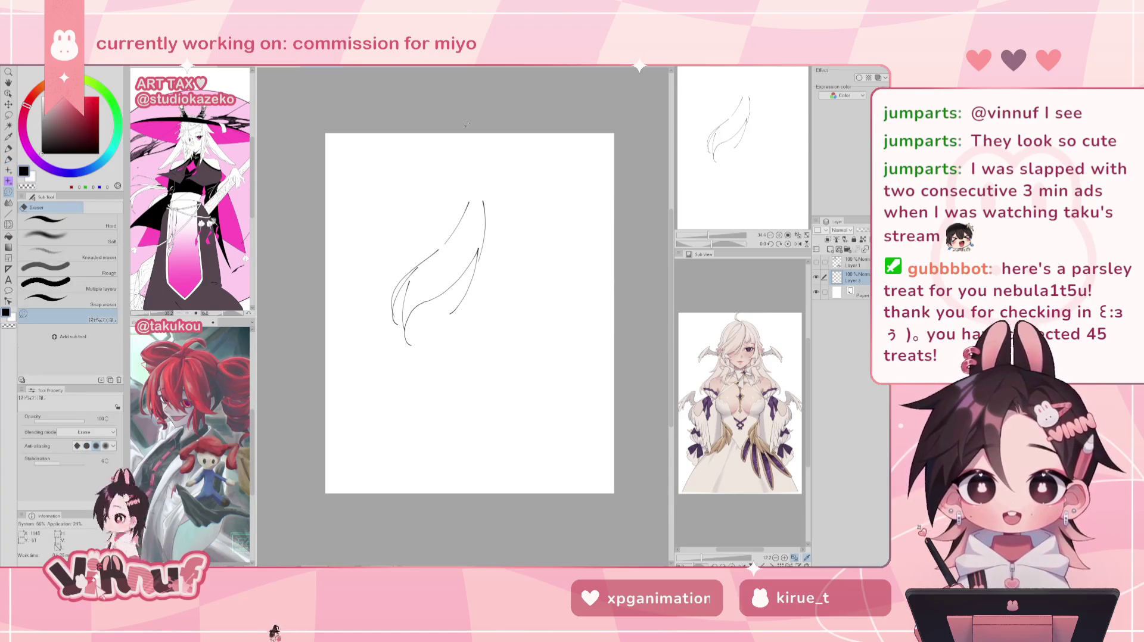
{"action": "key", "text": "p"}
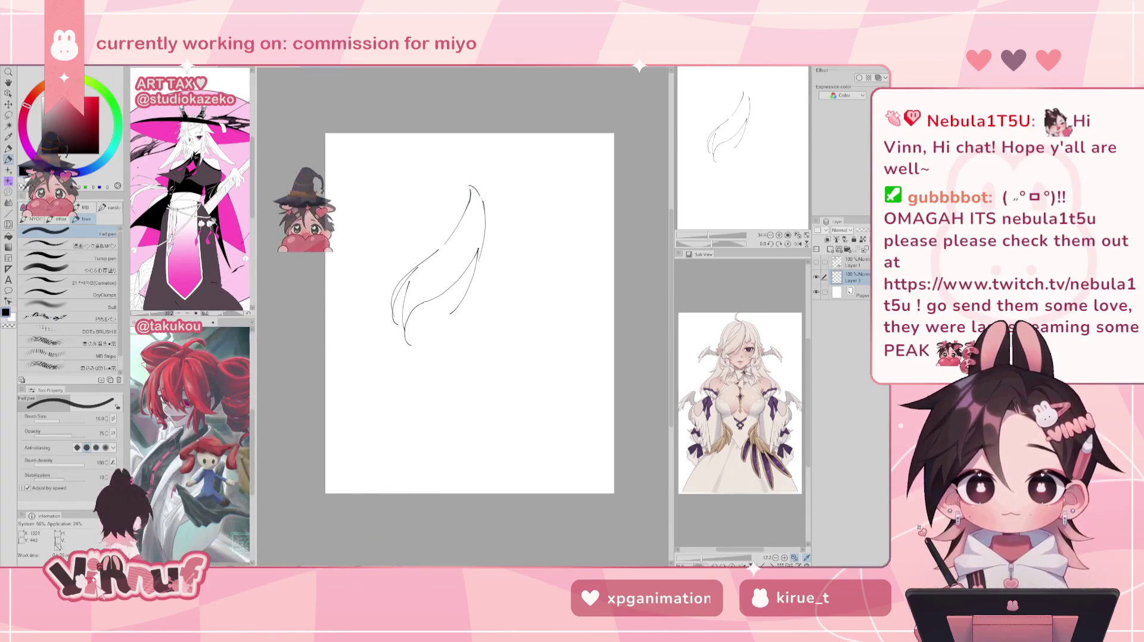
{"action": "left_click_drag", "start_coordinate": [469, 186], "coordinate": [483, 198]}
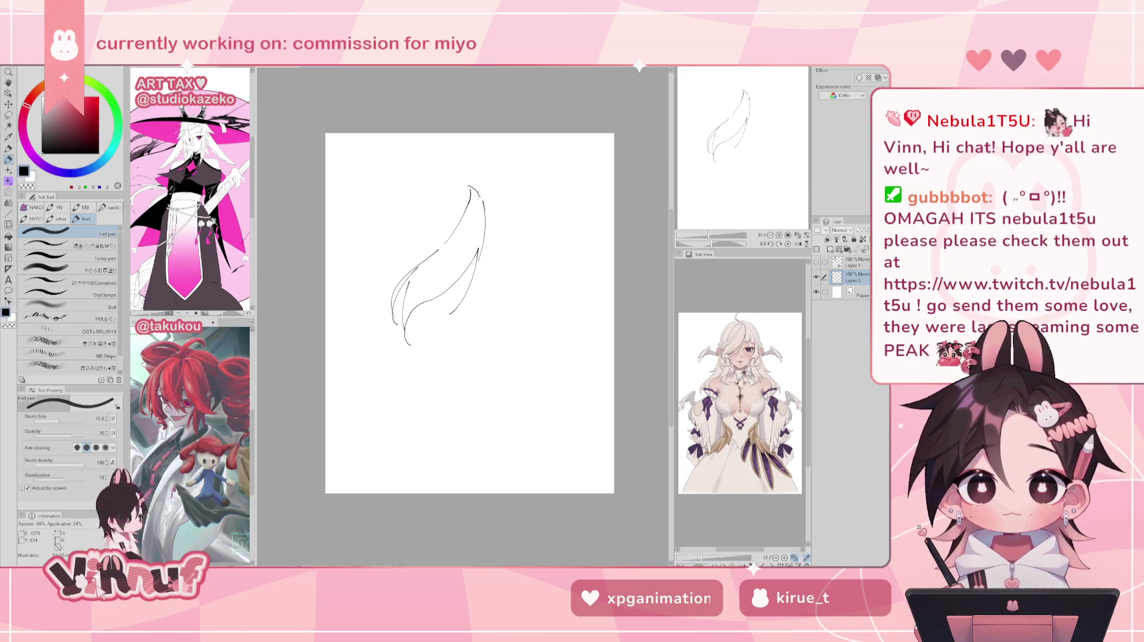
- Draw the loop-shaped head outline with an inner curve, briefly glancing at the other canvas
{"action": "mouse_move", "coordinate": [473, 185]}
{"action": "left_mouse_down"}
{"action": "mouse_move", "coordinate": [458, 148]}
{"action": "mouse_move", "coordinate": [470, 139]}
{"action": "left_mouse_up"}
{"action": "key", "text": "ctrl+z"}
{"action": "key", "text": "ctrl+z"}
{"action": "key", "text": "ctrl+z"}
{"action": "left_click_drag", "start_coordinate": [466, 179], "coordinate": [482, 153]}
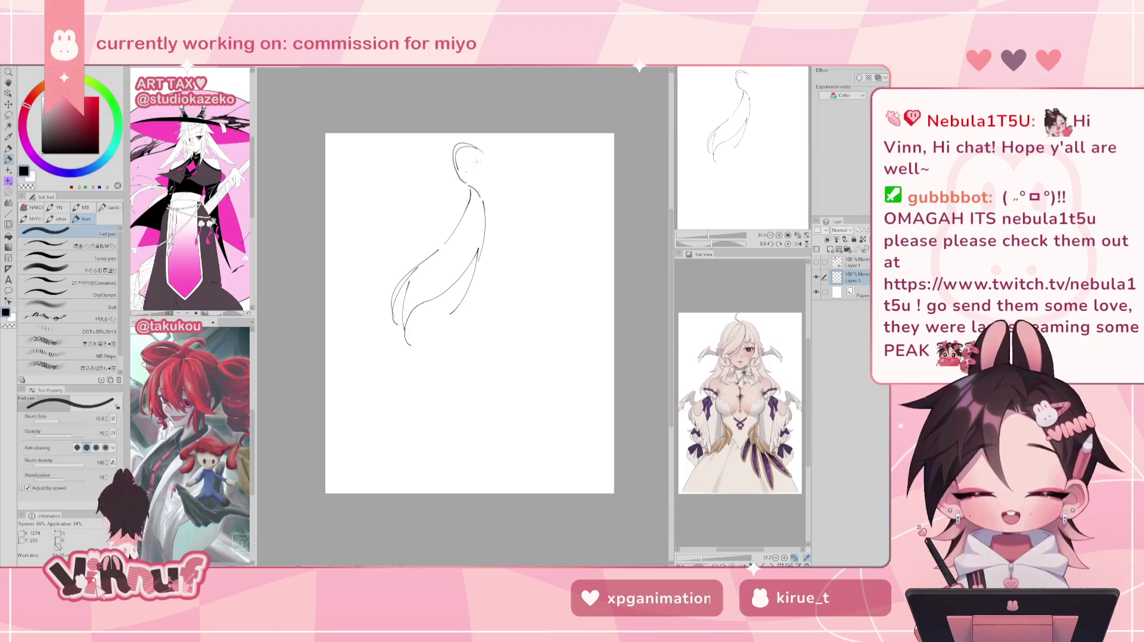
{"action": "left_click_drag", "start_coordinate": [470, 146], "coordinate": [464, 179]}
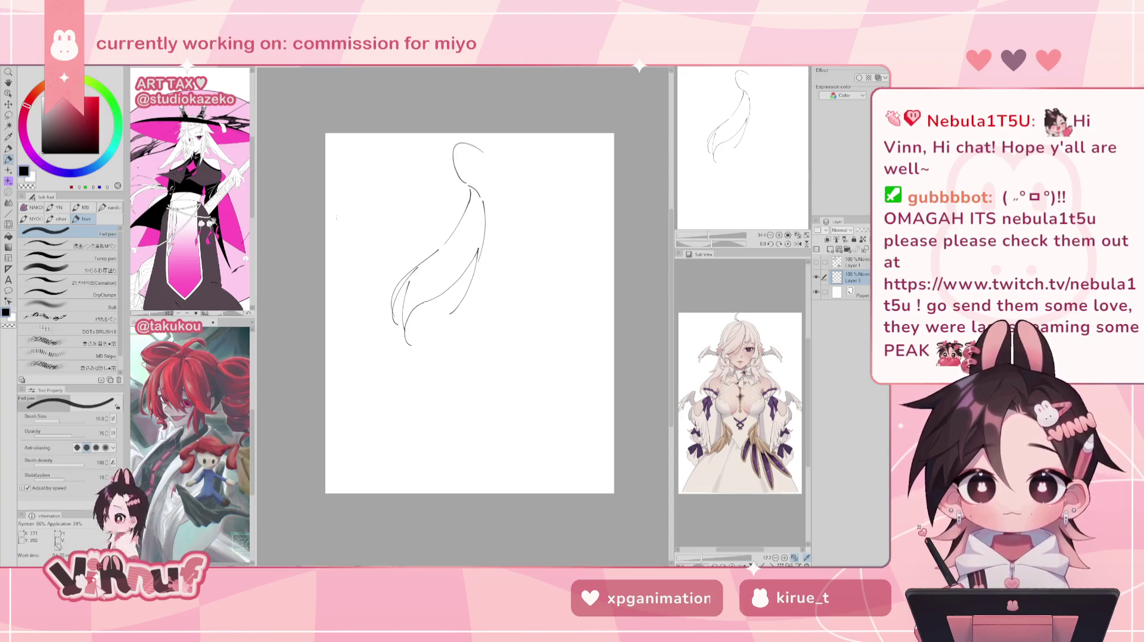
{"action": "key", "text": "ctrl+Tab"}
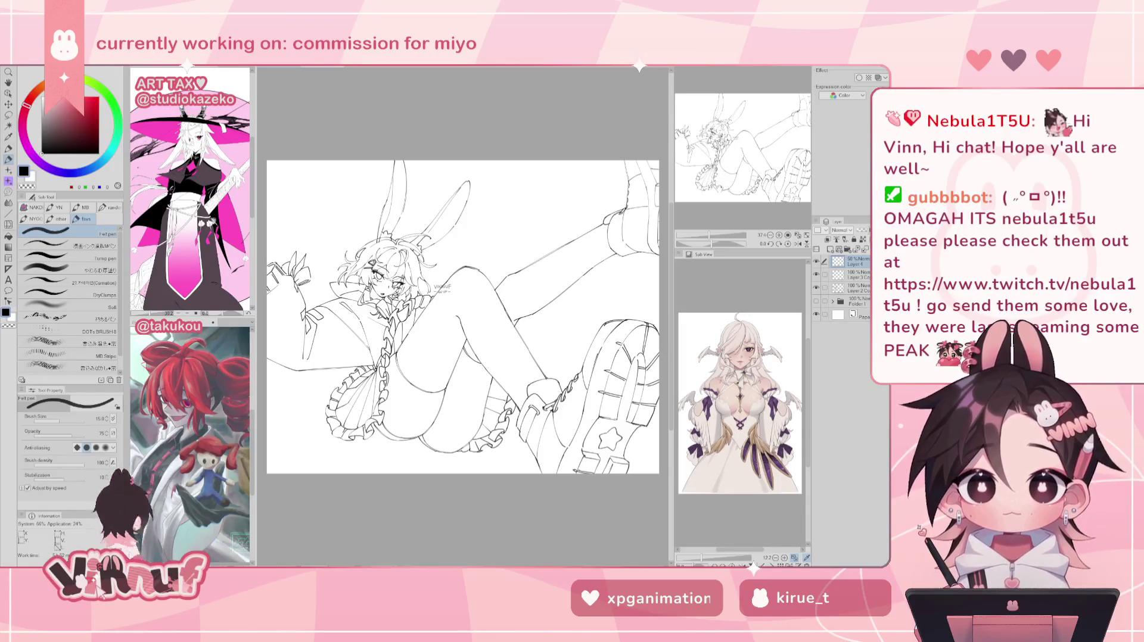
{"action": "key", "text": "ctrl+Tab"}
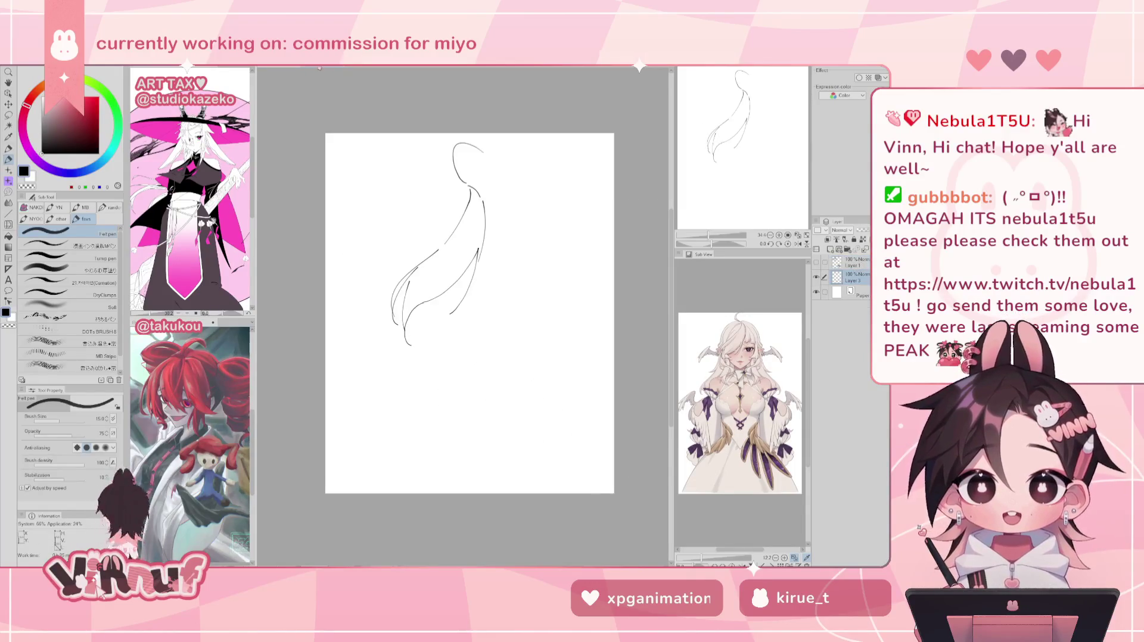
- Add short curves inside the head loop, checking them in a mirrored view
{"action": "left_click_drag", "start_coordinate": [457, 162], "coordinate": [482, 153]}
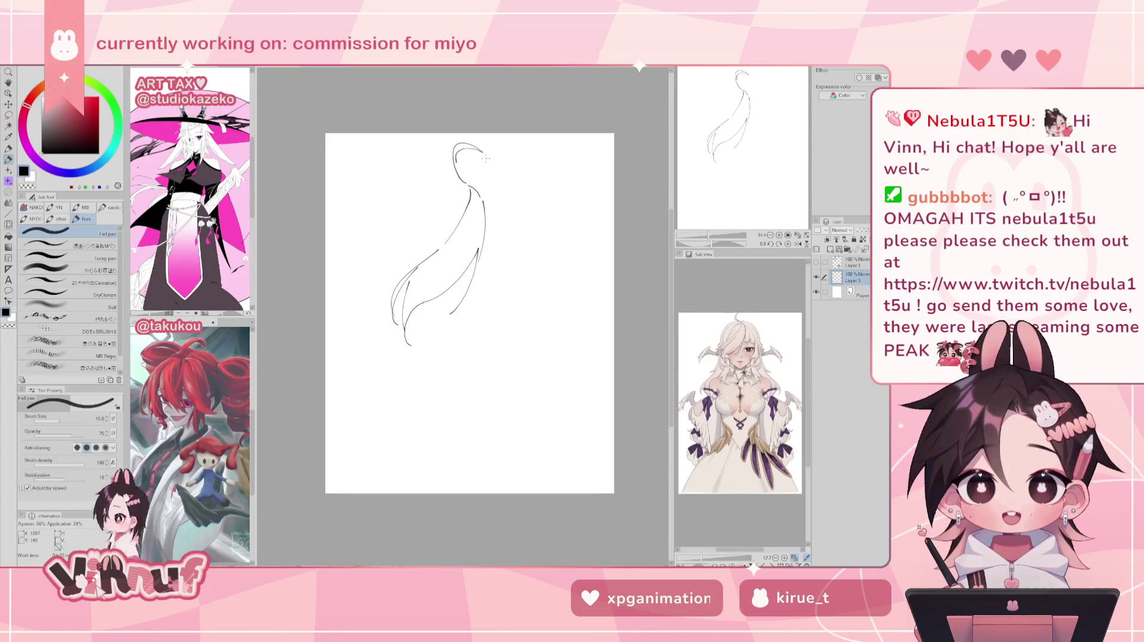
{"action": "key", "text": "h"}
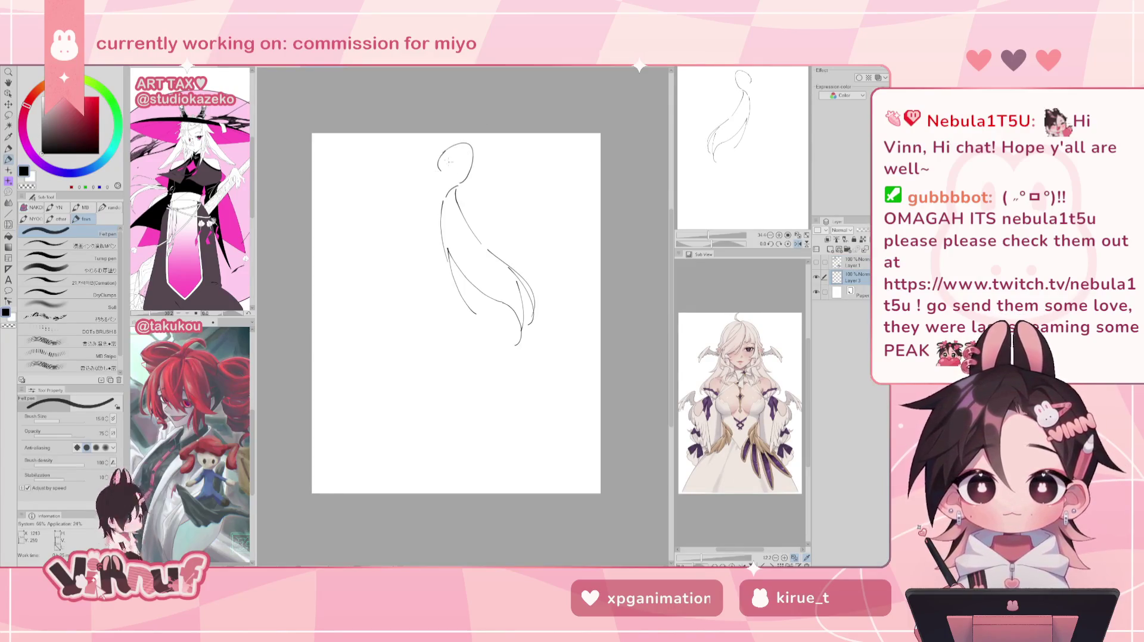
{"action": "left_click_drag", "start_coordinate": [440, 168], "coordinate": [470, 156]}
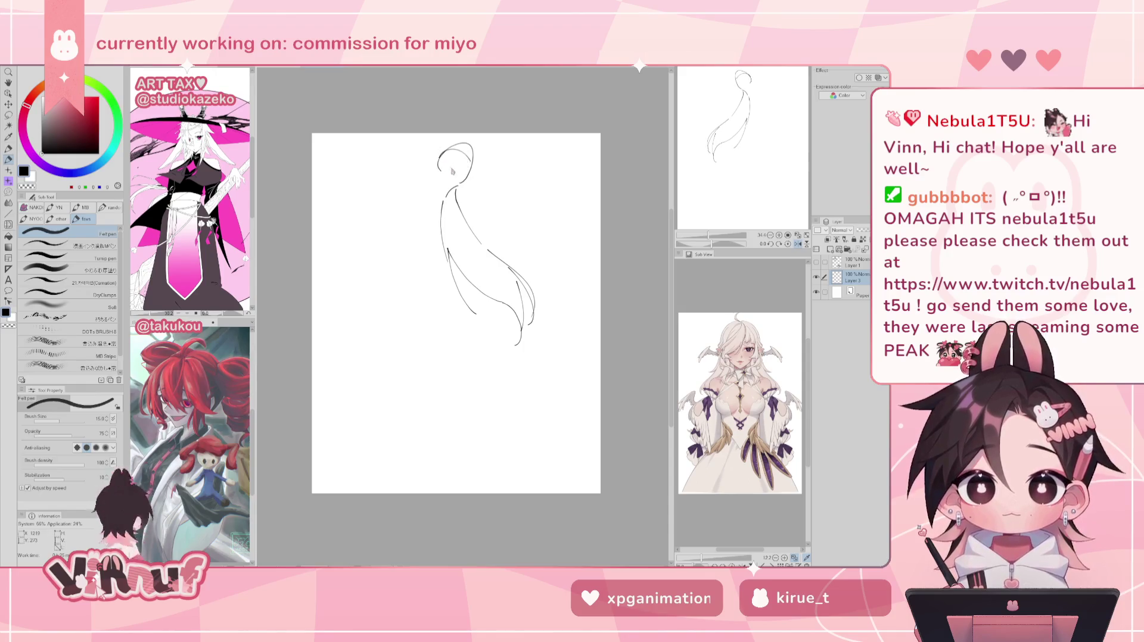
{"action": "key", "text": "h"}
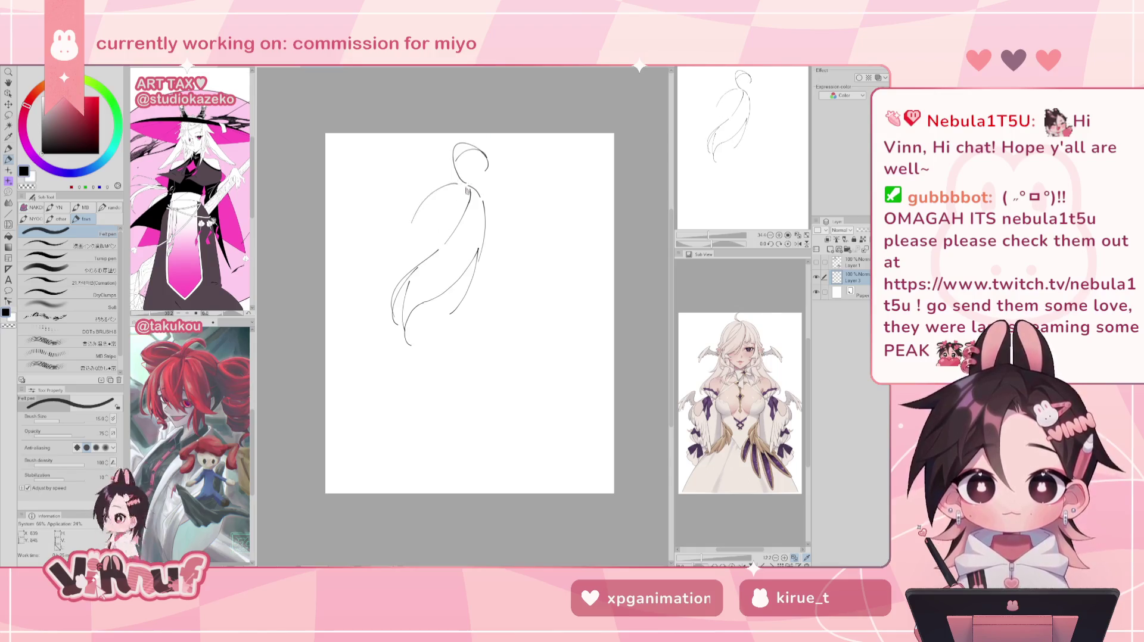
{"action": "key", "text": "ctrl+z"}
{"action": "mouse_move", "coordinate": [460, 178]}
{"action": "left_mouse_down"}
{"action": "mouse_move", "coordinate": [480, 152]}
{"action": "mouse_move", "coordinate": [484, 170]}
{"action": "mouse_move", "coordinate": [436, 154]}
{"action": "mouse_move", "coordinate": [470, 166]}
{"action": "mouse_move", "coordinate": [466, 146]}
{"action": "mouse_move", "coordinate": [434, 157]}
{"action": "mouse_move", "coordinate": [458, 172]}
{"action": "left_mouse_up"}
{"action": "key", "text": "h"}
{"action": "key", "text": "ctrl+z"}
{"action": "key", "text": "ctrl+z"}
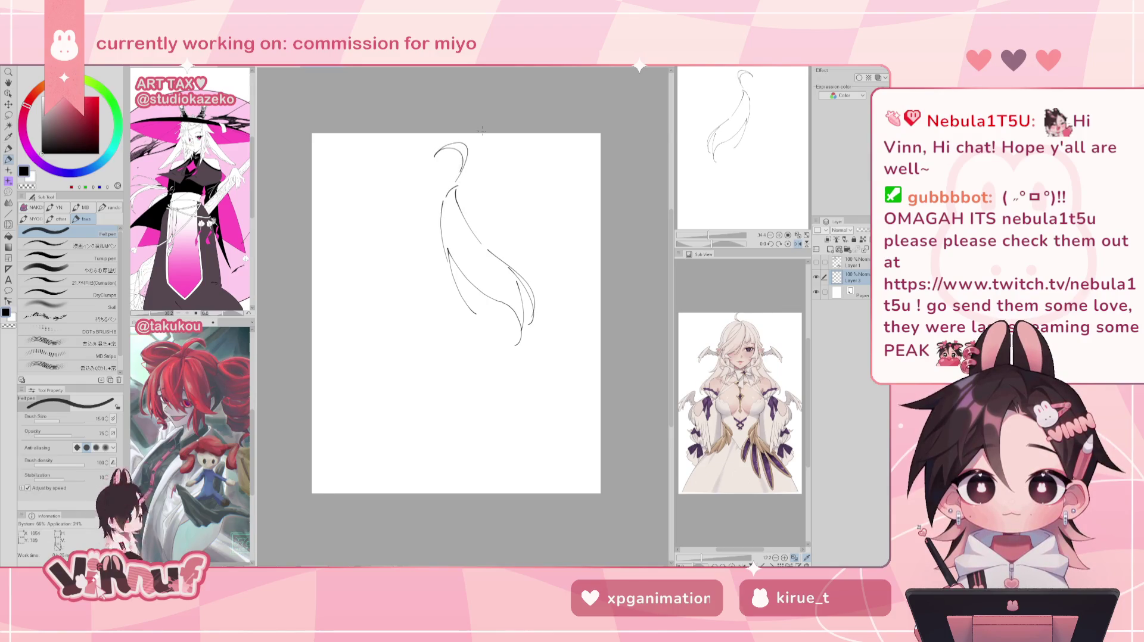
{"action": "key", "text": "h"}
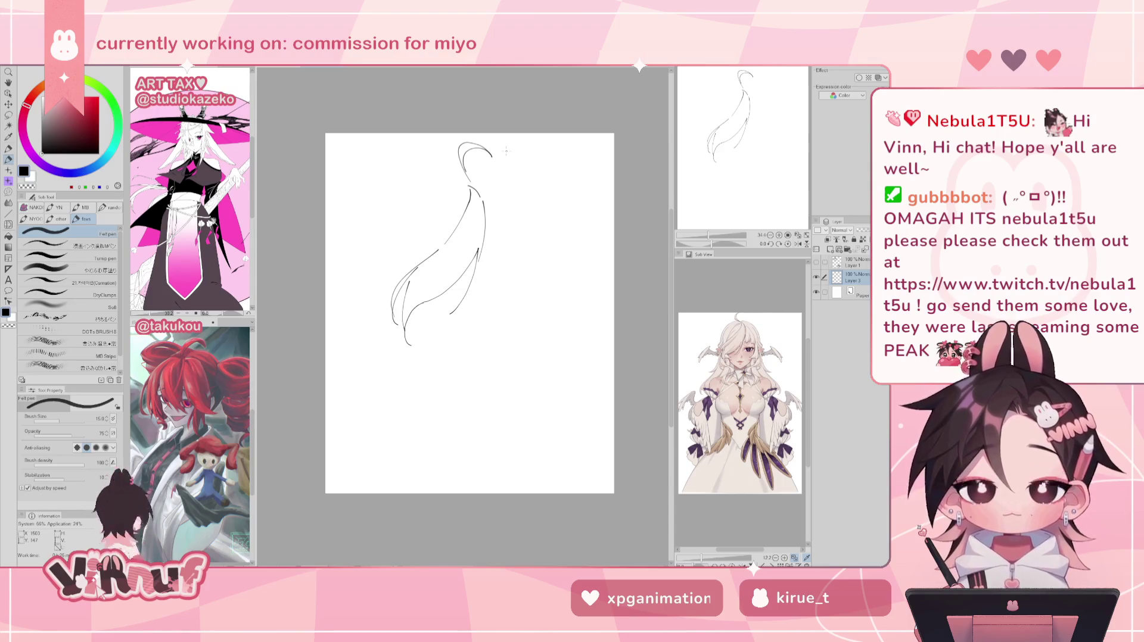
- Draw thin strokes beside the neck and body line and a curved stroke at the top
{"action": "left_click_drag", "start_coordinate": [487, 256], "coordinate": [484, 210]}
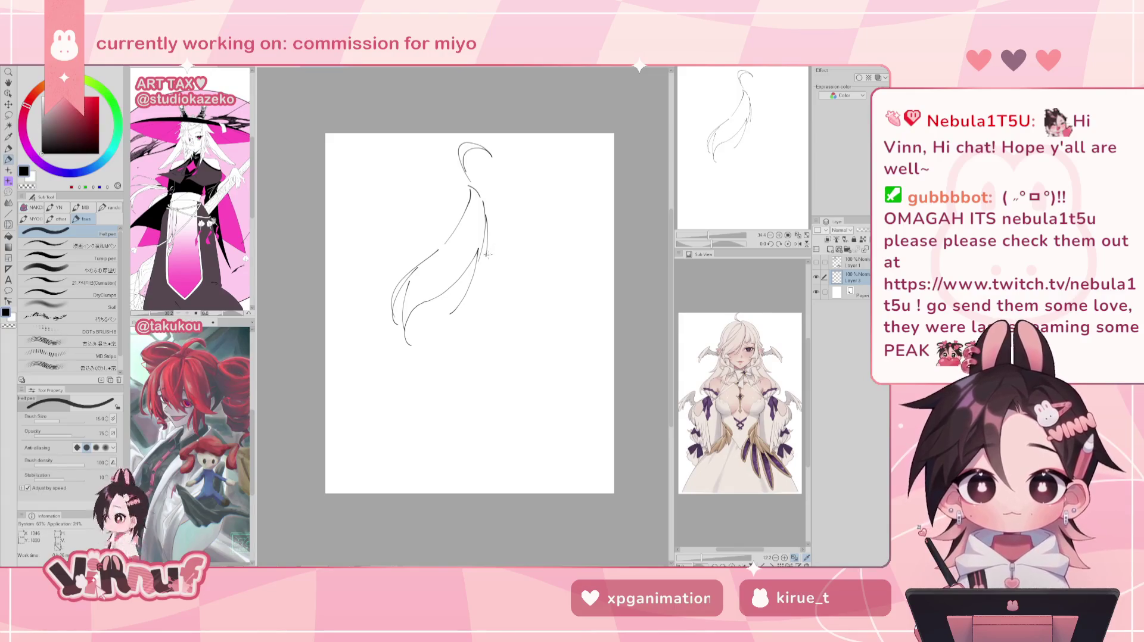
{"action": "mouse_move", "coordinate": [486, 258]}
{"action": "left_mouse_down"}
{"action": "mouse_move", "coordinate": [493, 228]}
{"action": "mouse_move", "coordinate": [510, 254]}
{"action": "left_mouse_up"}
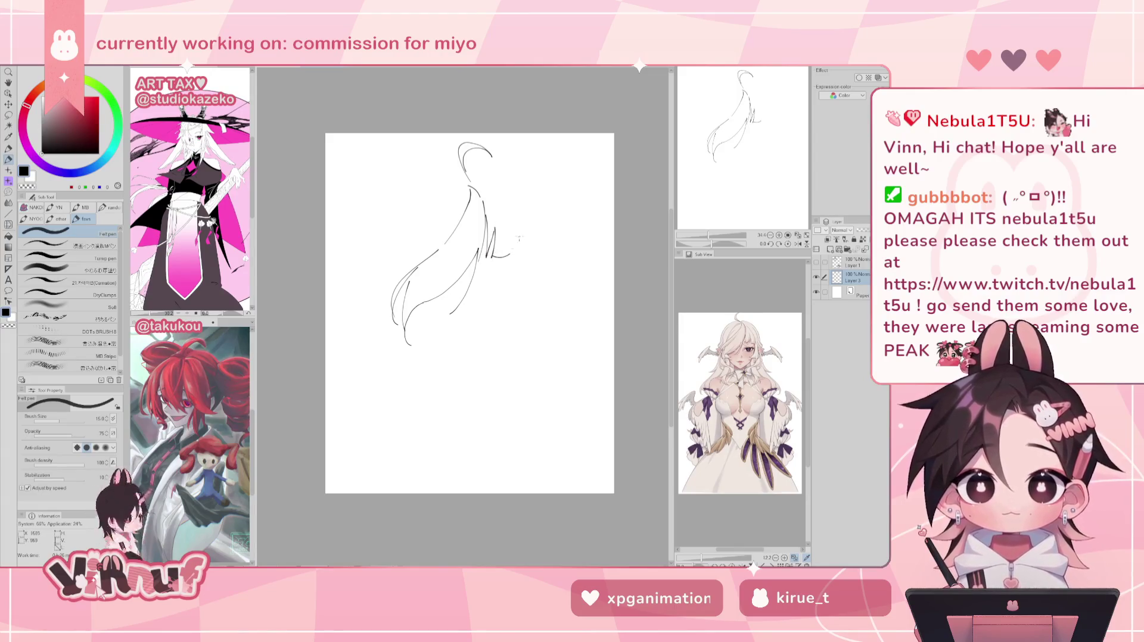
{"action": "left_click_drag", "start_coordinate": [465, 182], "coordinate": [445, 186]}
{"action": "key", "text": "ctrl+z"}
{"action": "left_click_drag", "start_coordinate": [405, 241], "coordinate": [468, 181]}
{"action": "key", "text": "ctrl+z"}
{"action": "mouse_move", "coordinate": [409, 221]}
{"action": "left_mouse_down"}
{"action": "mouse_move", "coordinate": [468, 177]}
{"action": "mouse_move", "coordinate": [523, 208]}
{"action": "left_mouse_up"}
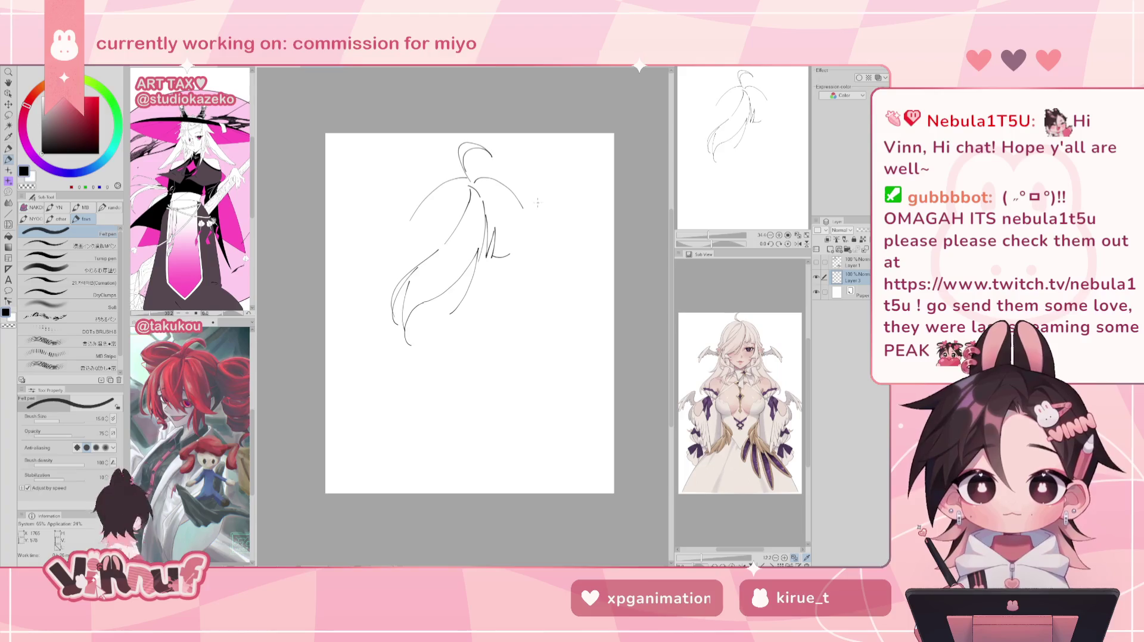
- Replace the undone arcs with short strokes right of the body, checking mirrored and erasing parts
{"action": "key", "text": "ctrl+z"}
{"action": "key", "text": "ctrl+z"}
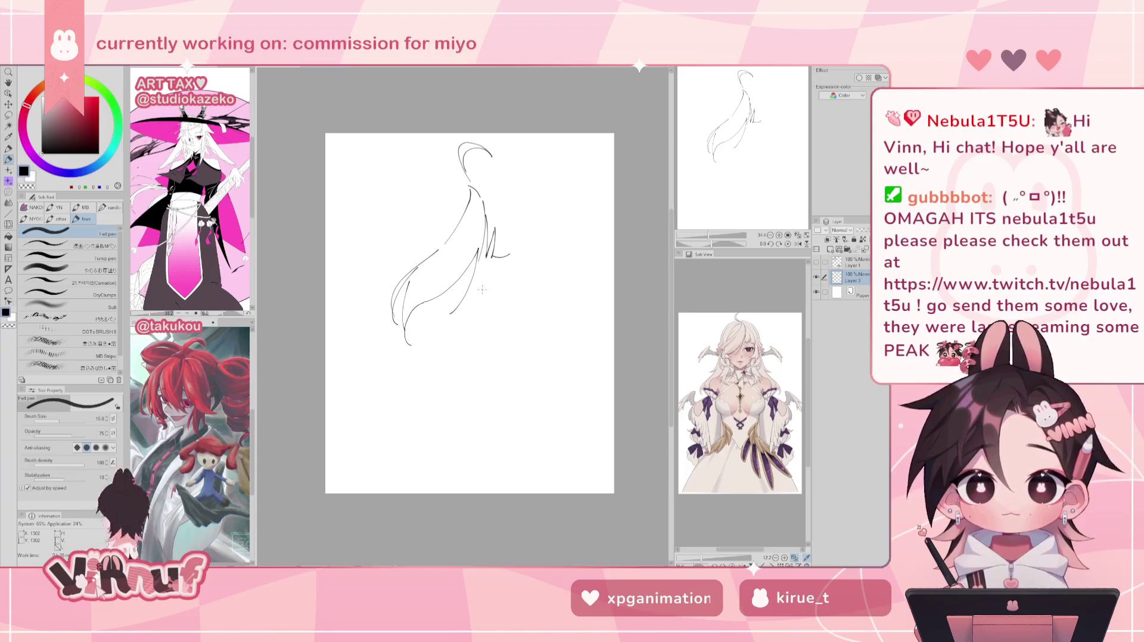
{"action": "left_click_drag", "start_coordinate": [430, 305], "coordinate": [458, 335]}
{"action": "key", "text": "ctrl+z"}
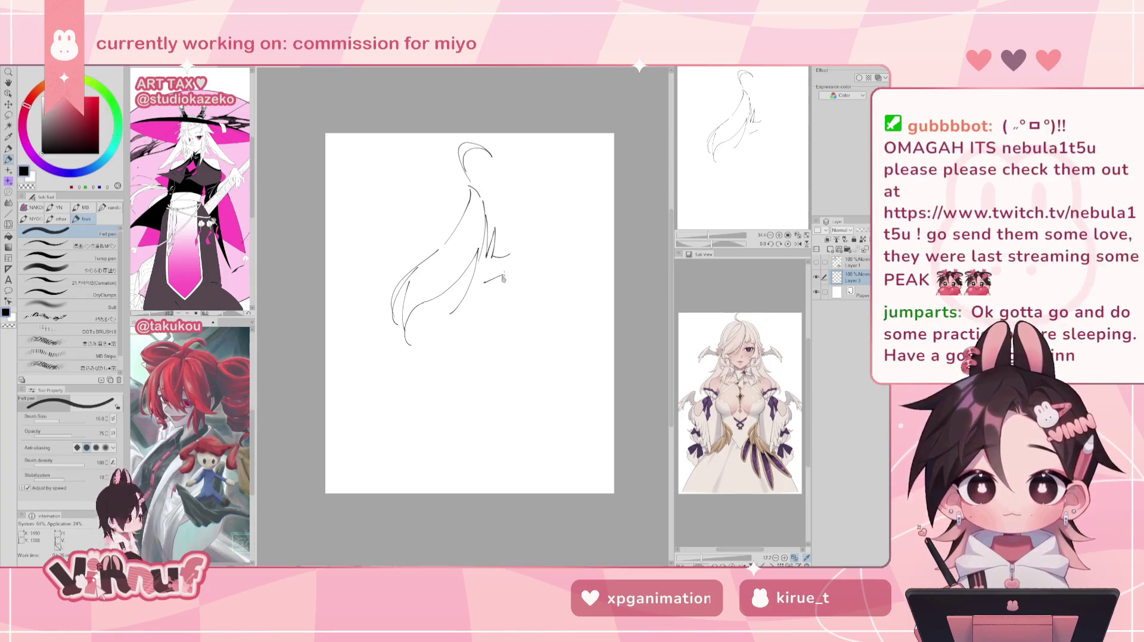
{"action": "mouse_move", "coordinate": [483, 266]}
{"action": "left_mouse_down"}
{"action": "mouse_move", "coordinate": [507, 260]}
{"action": "mouse_move", "coordinate": [479, 273]}
{"action": "left_mouse_up"}
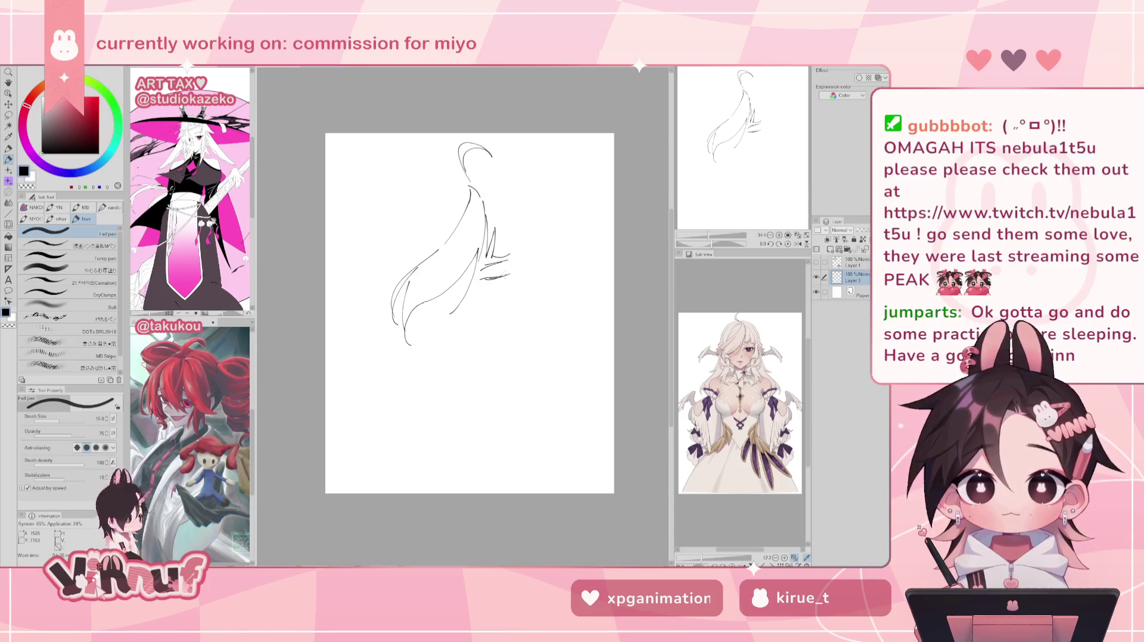
{"action": "key", "text": "h"}
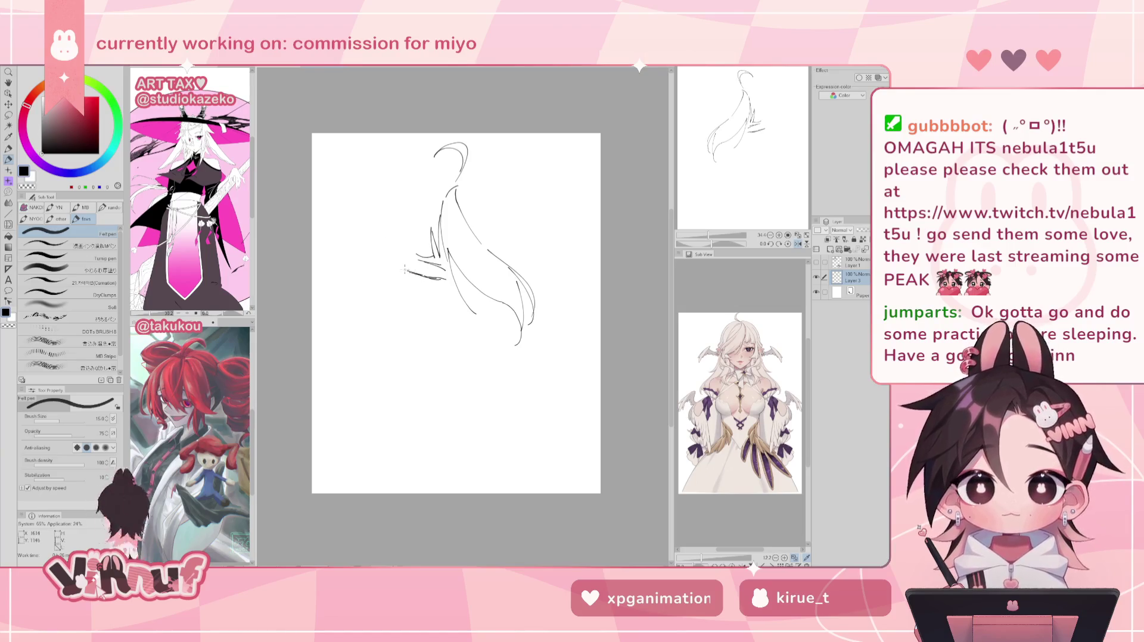
{"action": "key", "text": "h"}
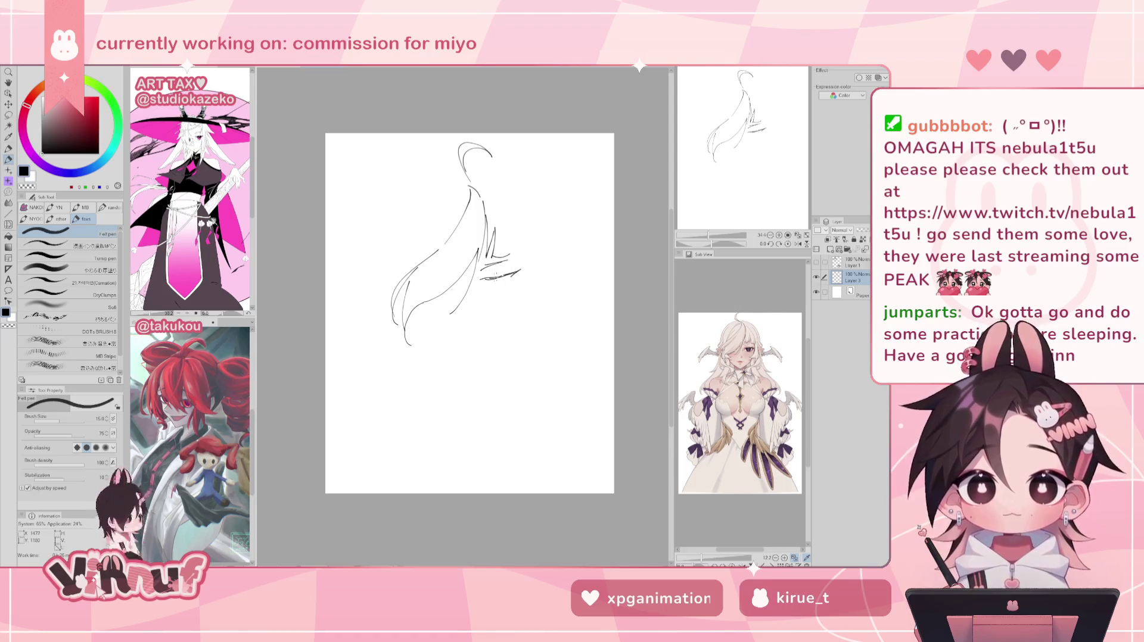
{"action": "key", "text": "e"}
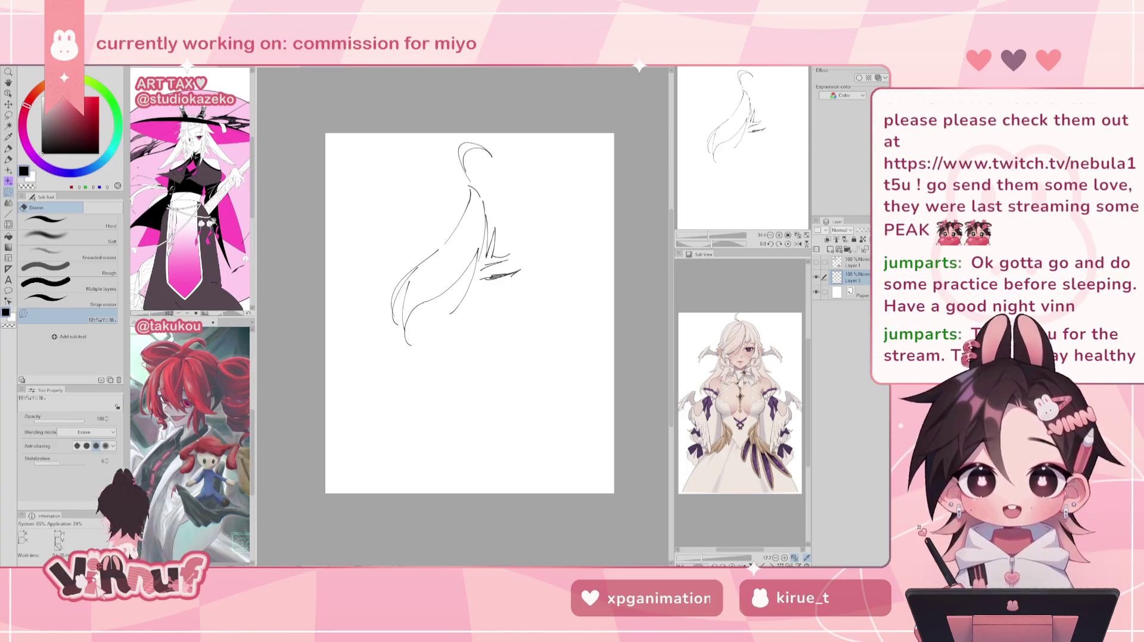
{"action": "scroll", "coordinate": [470, 314], "scroll_direction": "up", "scroll_amount": 1}
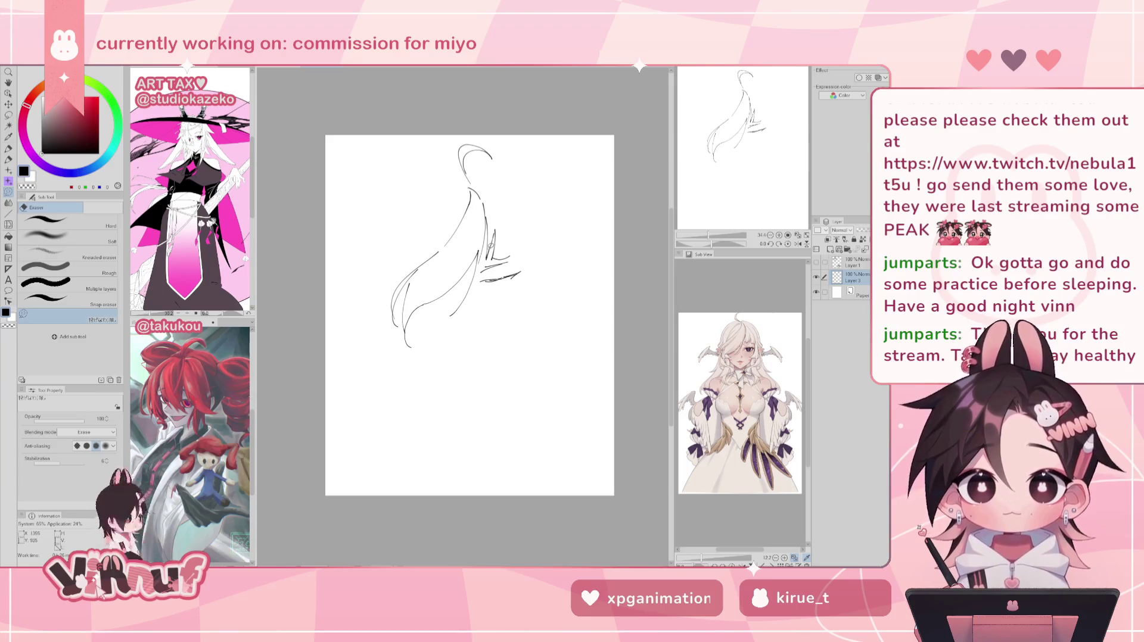
{"action": "key", "text": "p"}
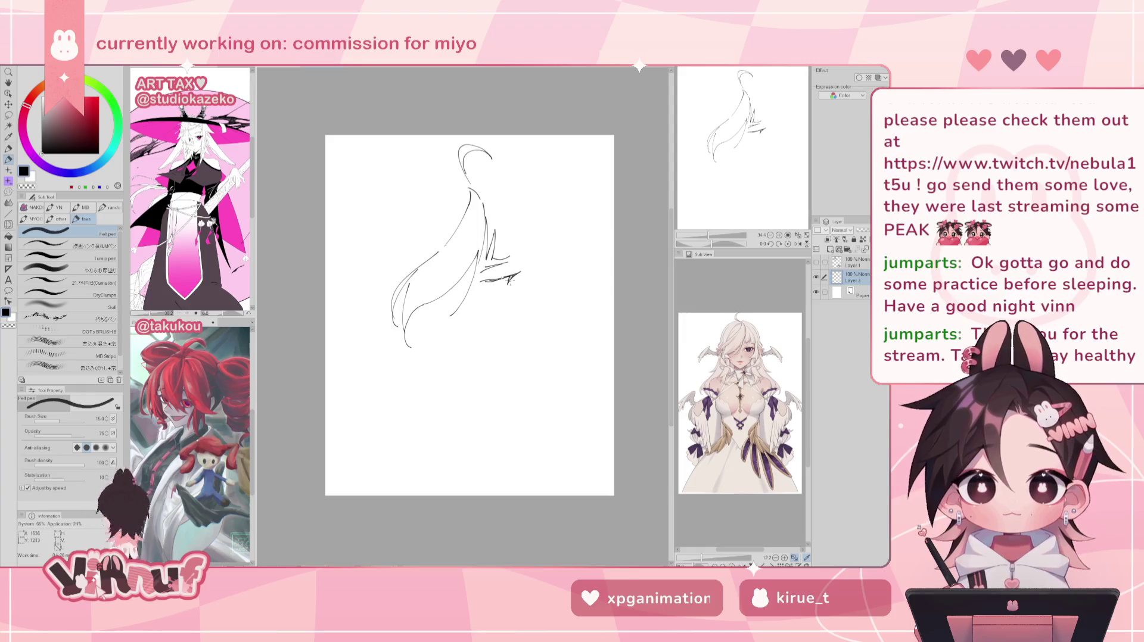
- Darken the short line beside the body, check it mirrored, then view the bunny-girl artwork zoomed in
{"action": "left_click_drag", "start_coordinate": [494, 286], "coordinate": [488, 281]}
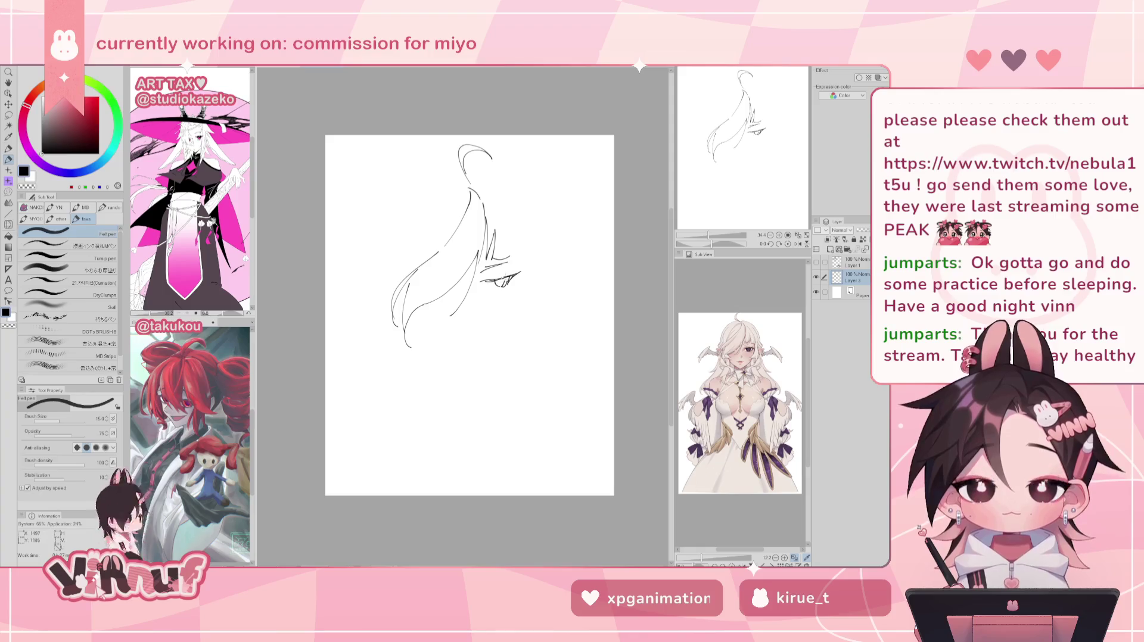
{"action": "key", "text": "h"}
{"action": "key", "text": "h"}
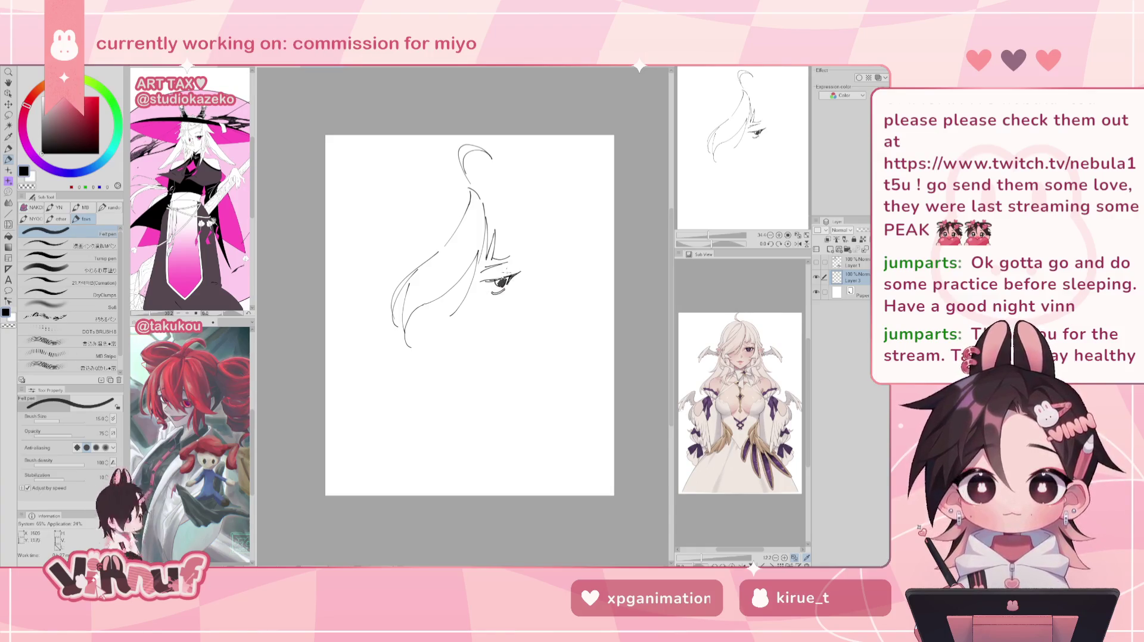
{"action": "key", "text": "h"}
{"action": "key", "text": "h"}
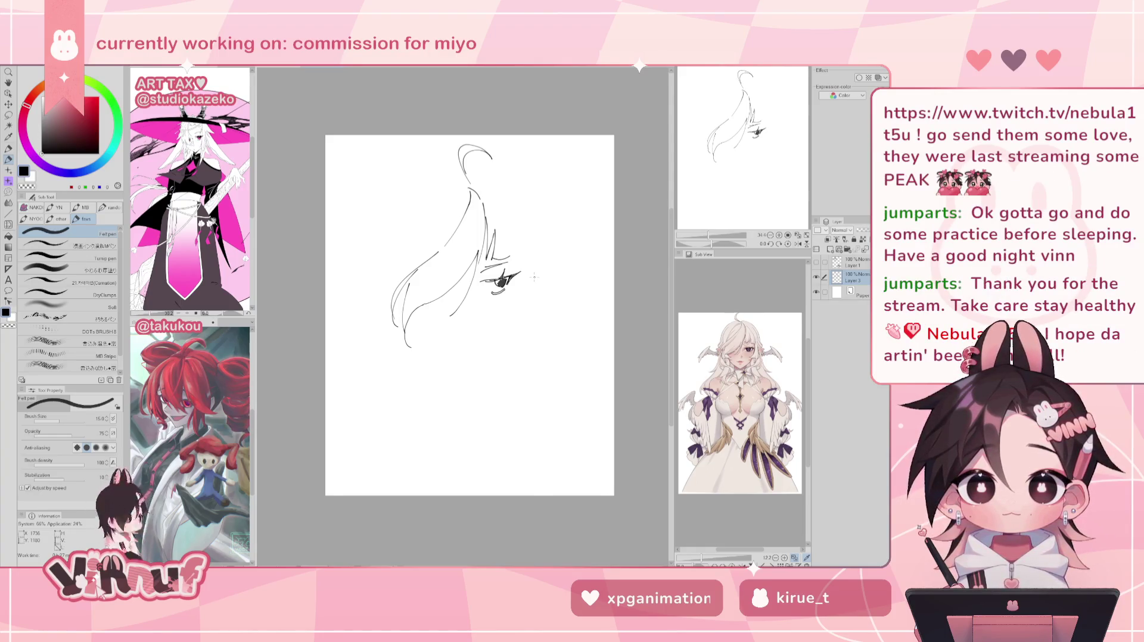
{"action": "left_click", "coordinate": [271, 69]}
{"action": "left_click_drag", "start_coordinate": [708, 241], "coordinate": [712, 241]}
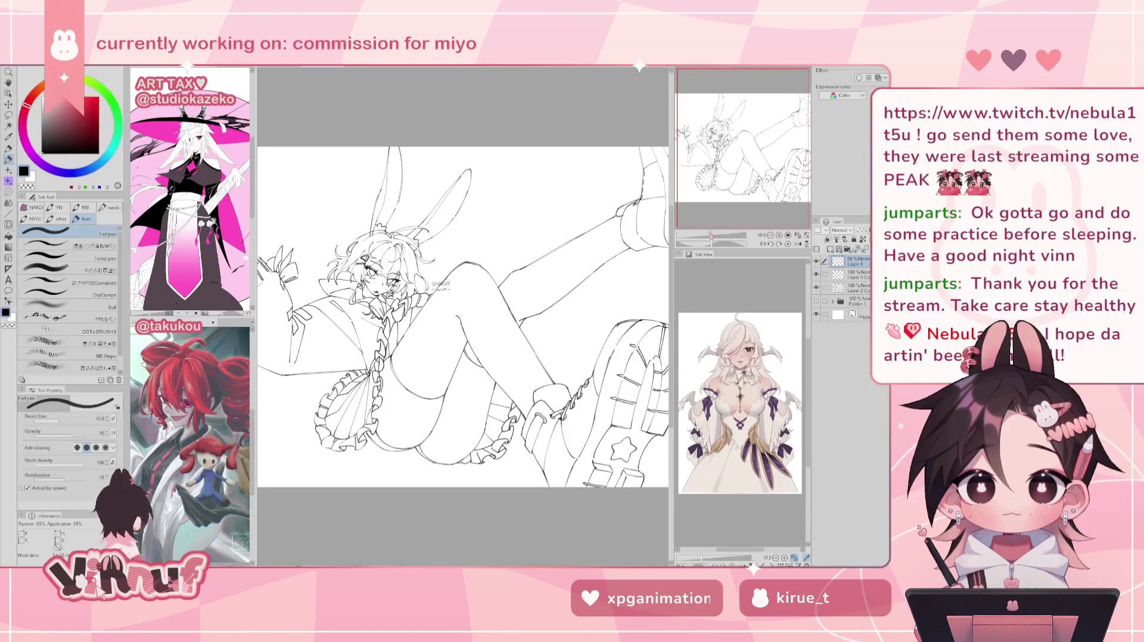
- Mirror the bunny-girl artwork in the Navigator and back, then fit it to the view width
{"action": "left_click", "coordinate": [797, 244]}
{"action": "left_click", "coordinate": [797, 243]}
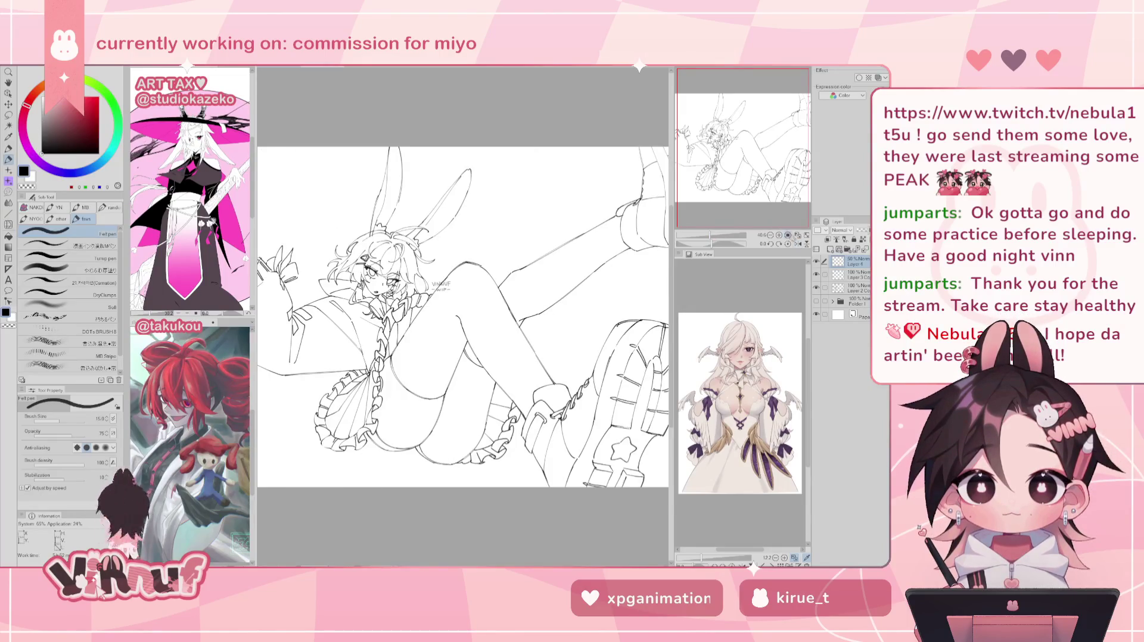
{"action": "left_click", "coordinate": [788, 235]}
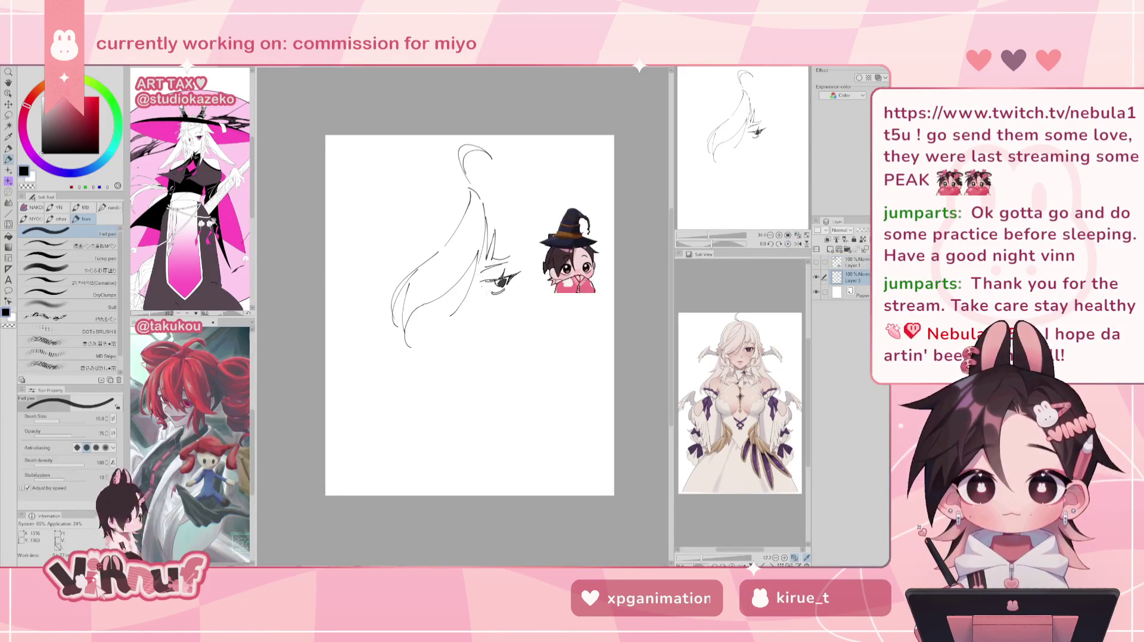
- Add a new layer and try a curved hair strand down the right side several times
{"action": "left_click", "coordinate": [830, 250]}
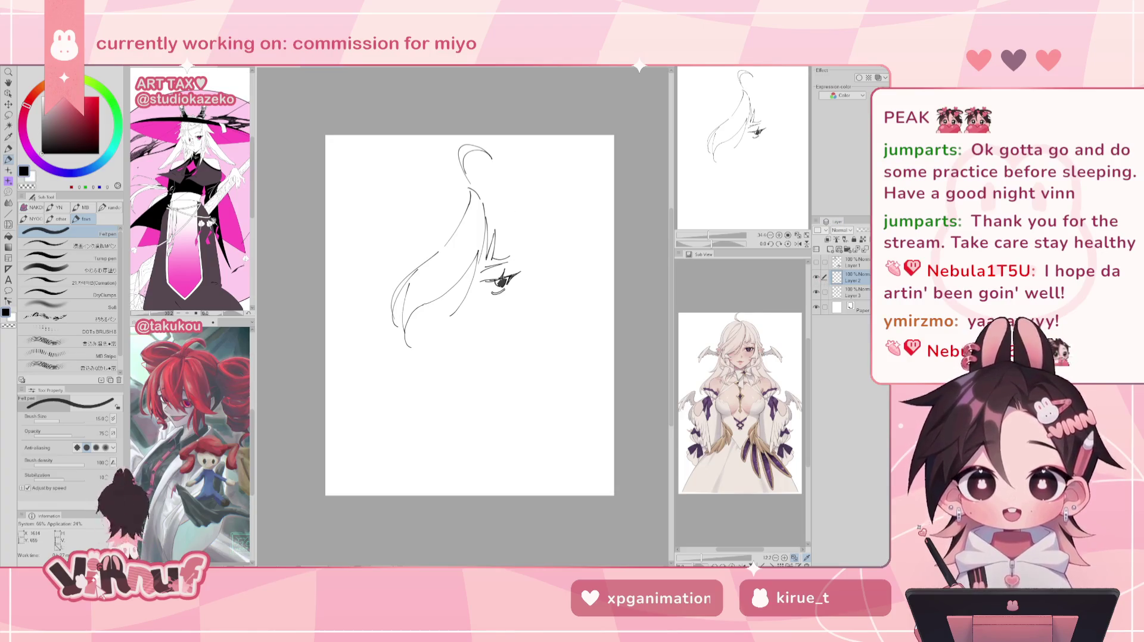
{"action": "left_click_drag", "start_coordinate": [533, 189], "coordinate": [490, 244]}
{"action": "key", "text": "ctrl+z"}
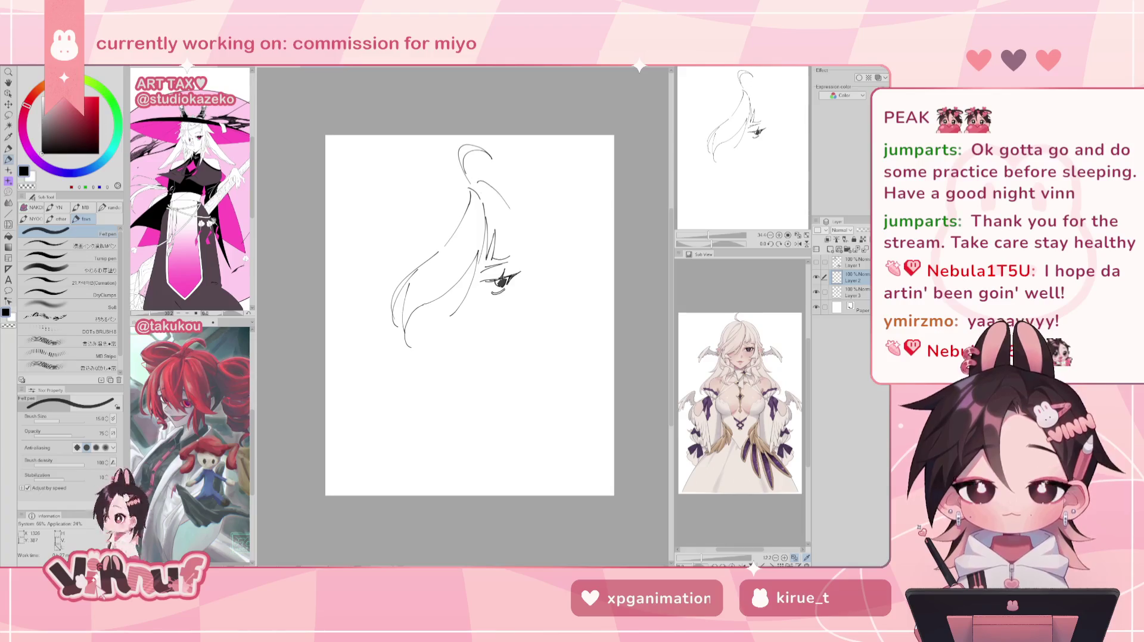
{"action": "left_click_drag", "start_coordinate": [473, 188], "coordinate": [527, 240]}
{"action": "key", "text": "ctrl+z"}
{"action": "key", "text": "ctrl+z"}
{"action": "mouse_move", "coordinate": [476, 185]}
{"action": "left_mouse_down"}
{"action": "mouse_move", "coordinate": [526, 241]}
{"action": "mouse_move", "coordinate": [515, 256]}
{"action": "mouse_move", "coordinate": [533, 246]}
{"action": "mouse_move", "coordinate": [501, 327]}
{"action": "left_mouse_up"}
- Draw the jaw line below the eye and the right edge of the face
{"action": "key", "text": "ctrl+z"}
{"action": "key", "text": "ctrl+z"}
{"action": "key", "text": "ctrl+z"}
{"action": "key", "text": "ctrl+z"}
{"action": "key", "text": "ctrl+z"}
{"action": "key", "text": "ctrl+z"}
{"action": "key", "text": "ctrl+z"}
{"action": "left_click_drag", "start_coordinate": [520, 238], "coordinate": [495, 321]}
{"action": "key", "text": "ctrl+z"}
{"action": "left_click_drag", "start_coordinate": [519, 273], "coordinate": [483, 319]}
{"action": "key", "text": "ctrl+z"}
{"action": "key", "text": "ctrl+z"}
{"action": "key", "text": "ctrl+z"}
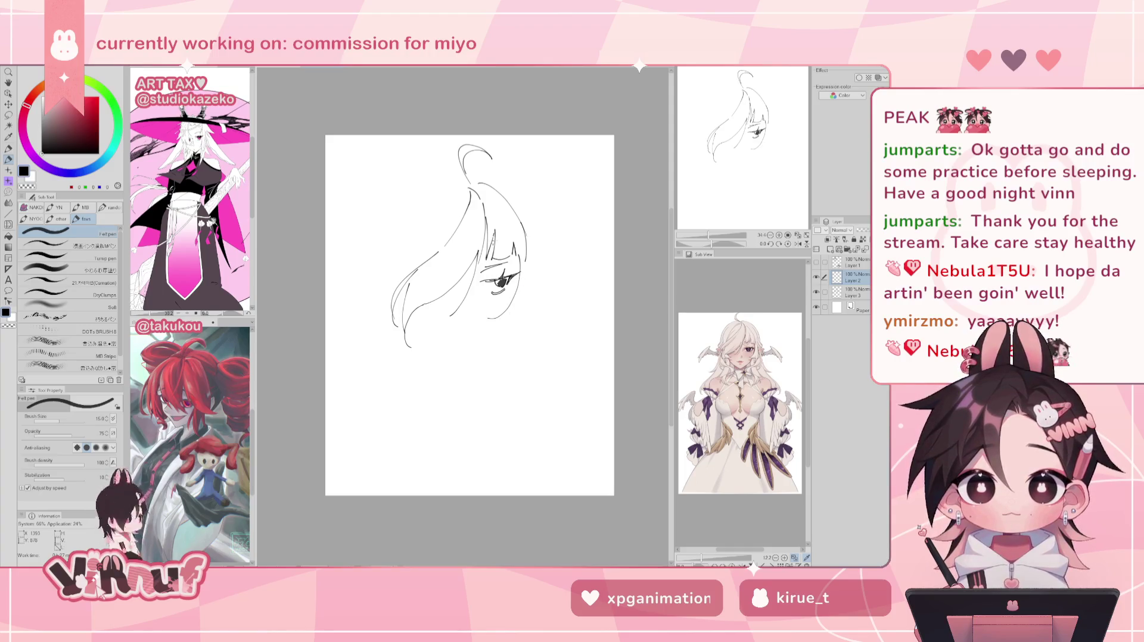
{"action": "left_click_drag", "start_coordinate": [524, 240], "coordinate": [530, 319]}
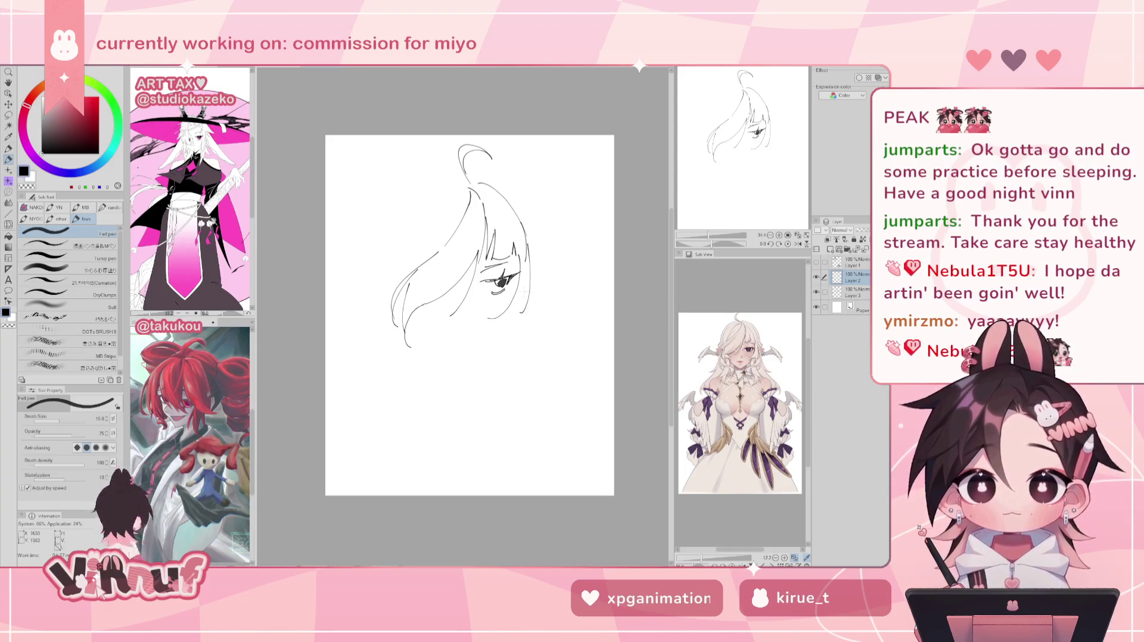
{"action": "key", "text": "ctrl+z"}
{"action": "left_click_drag", "start_coordinate": [524, 240], "coordinate": [530, 320]}
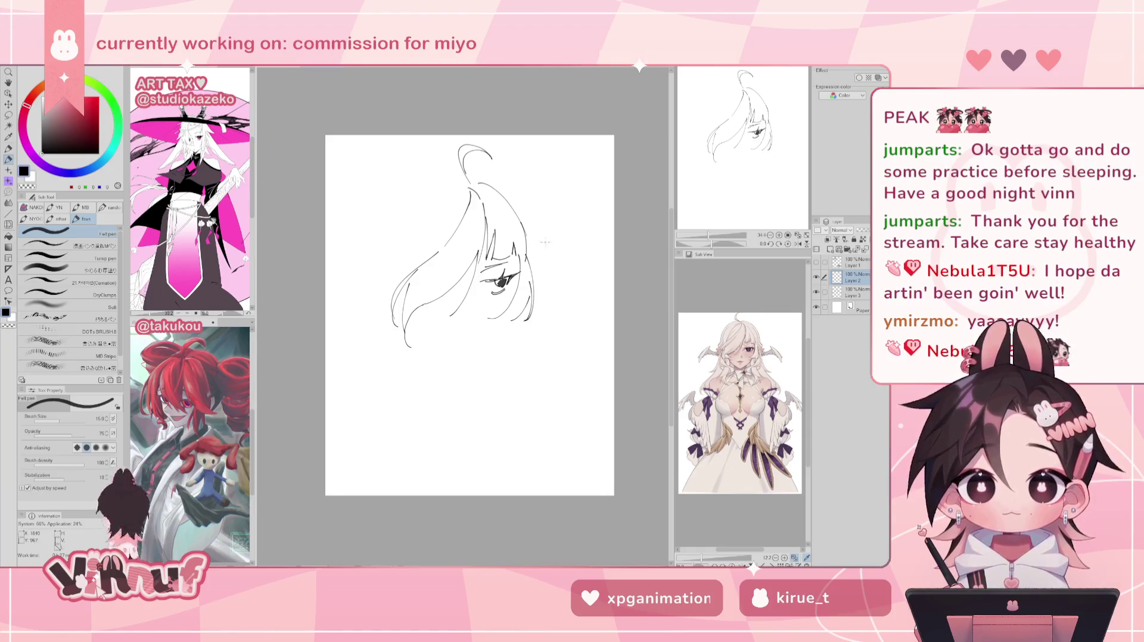
- Check the face mirrored, add a lower-left face stroke, and try a pointed ear
{"action": "key", "text": "h"}
{"action": "left_click_drag", "start_coordinate": [400, 303], "coordinate": [417, 325]}
{"action": "key", "text": "h"}
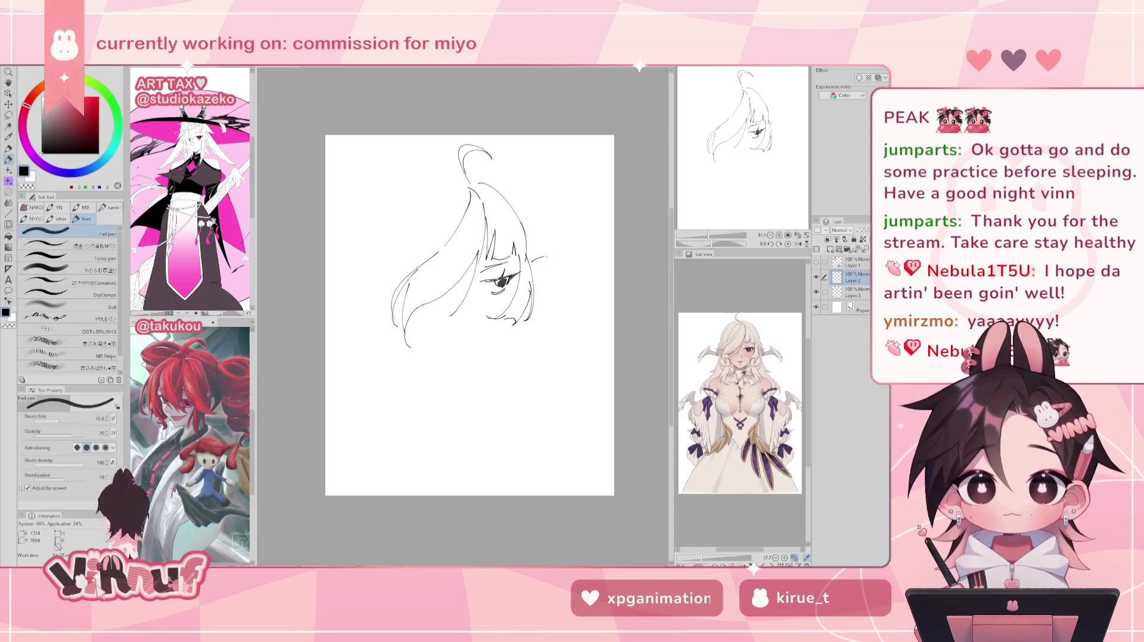
{"action": "mouse_move", "coordinate": [528, 262]}
{"action": "left_mouse_down"}
{"action": "mouse_move", "coordinate": [567, 246]}
{"action": "mouse_move", "coordinate": [535, 284]}
{"action": "left_mouse_up"}
{"action": "key", "text": "ctrl+z"}
{"action": "key", "text": "ctrl+z"}
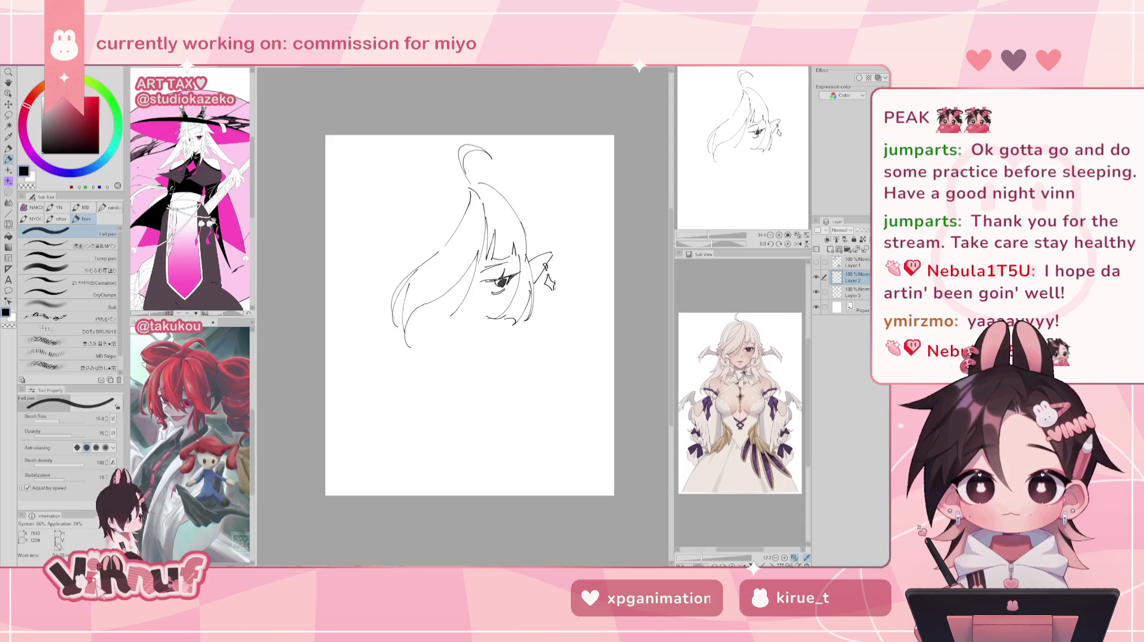
{"action": "key", "text": "e"}
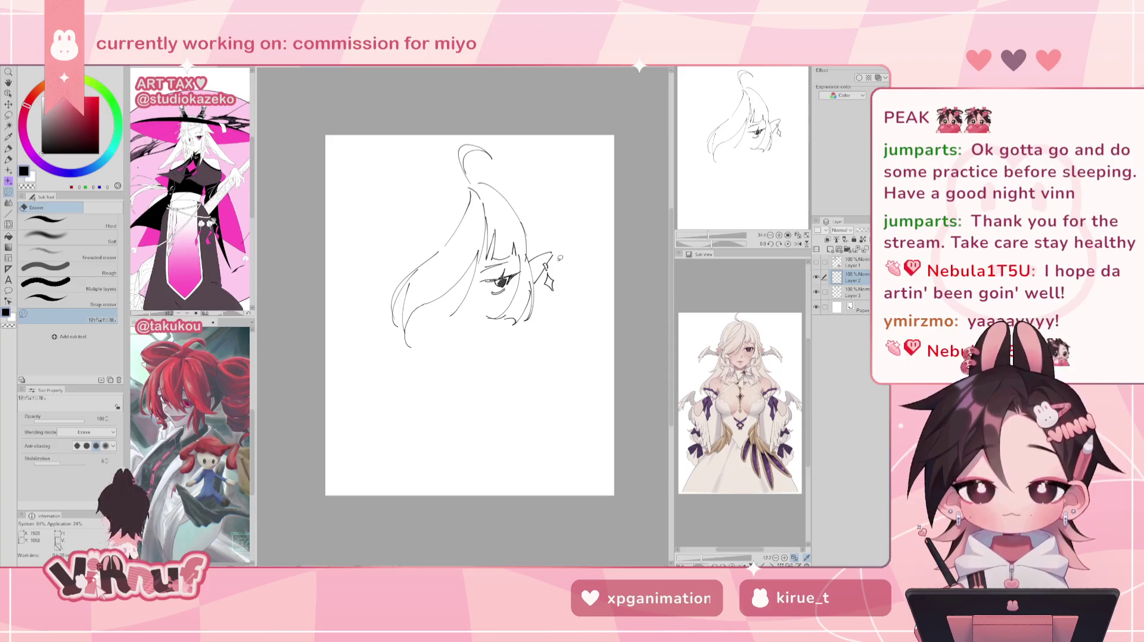
- Draw a curve across the top of the hair, retrying it a few times
{"action": "key", "text": "p"}
{"action": "key", "text": "e"}
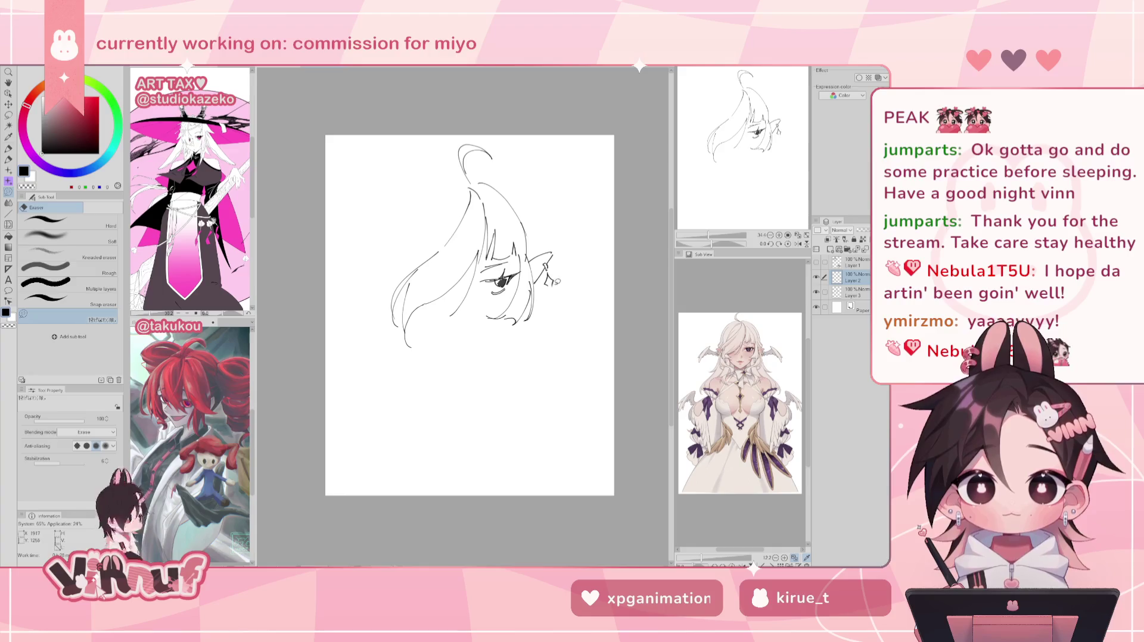
{"action": "key", "text": "p"}
{"action": "key", "text": "ctrl+z"}
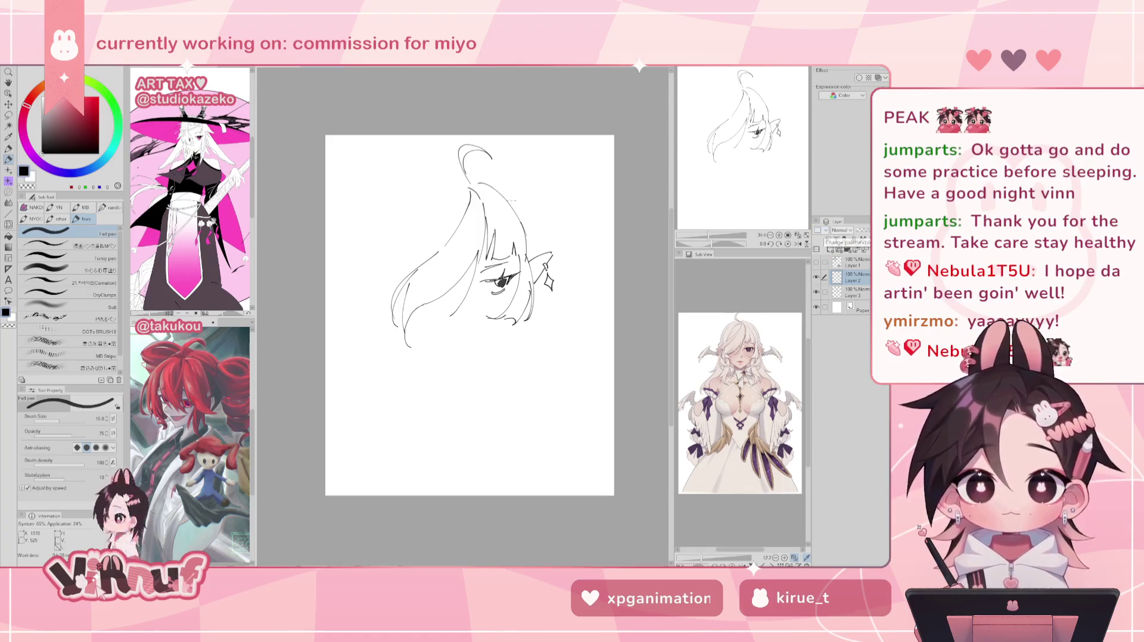
{"action": "left_click_drag", "start_coordinate": [472, 172], "coordinate": [531, 210]}
{"action": "key", "text": "ctrl+z"}
{"action": "left_click_drag", "start_coordinate": [472, 172], "coordinate": [538, 217]}
{"action": "key", "text": "ctrl+z"}
- Redraw the top-of-hair curve longer, add inner strands and an upper-left arc, then select Layer 3
{"action": "key", "text": "ctrl+z"}
{"action": "left_click_drag", "start_coordinate": [471, 167], "coordinate": [539, 236]}
{"action": "key", "text": "ctrl+z"}
{"action": "mouse_move", "coordinate": [469, 165]}
{"action": "left_mouse_down"}
{"action": "mouse_move", "coordinate": [538, 214]}
{"action": "mouse_move", "coordinate": [546, 255]}
{"action": "mouse_move", "coordinate": [538, 250]}
{"action": "left_mouse_up"}
{"action": "key", "text": "ctrl+z"}
{"action": "key", "text": "ctrl+z"}
{"action": "left_click_drag", "start_coordinate": [517, 211], "coordinate": [539, 251]}
{"action": "key", "text": "ctrl+z"}
{"action": "key", "text": "ctrl+z"}
{"action": "key", "text": "ctrl+z"}
{"action": "mouse_move", "coordinate": [463, 170]}
{"action": "left_mouse_down"}
{"action": "mouse_move", "coordinate": [404, 196]}
{"action": "mouse_move", "coordinate": [417, 177]}
{"action": "left_mouse_up"}
{"action": "key", "text": "ctrl+z"}
{"action": "key", "text": "ctrl+z"}
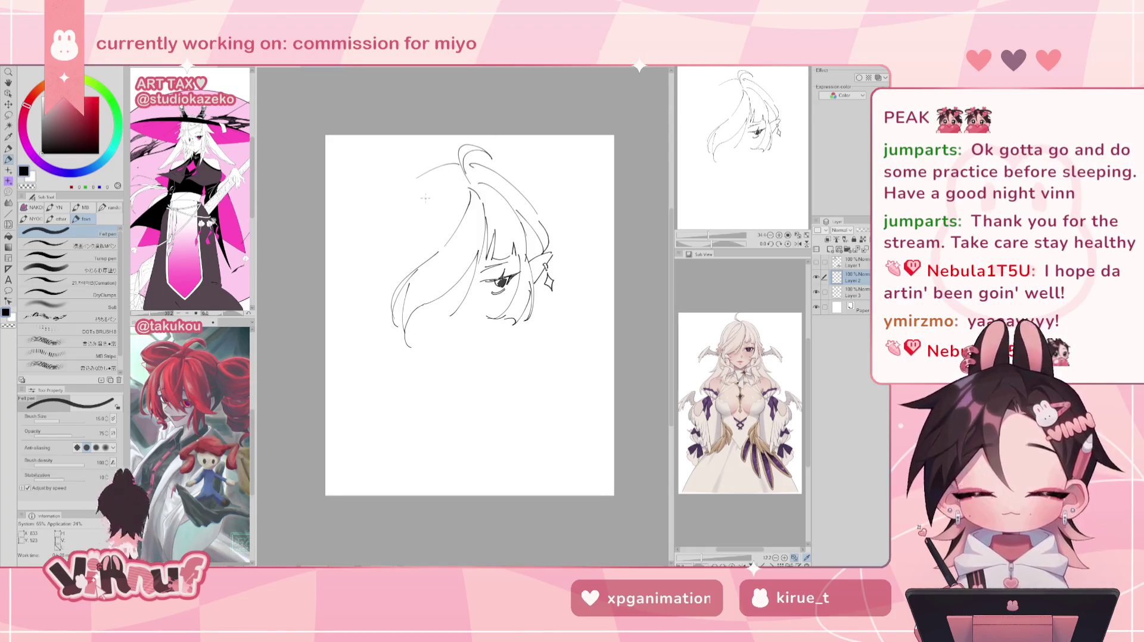
{"action": "key", "text": "e"}
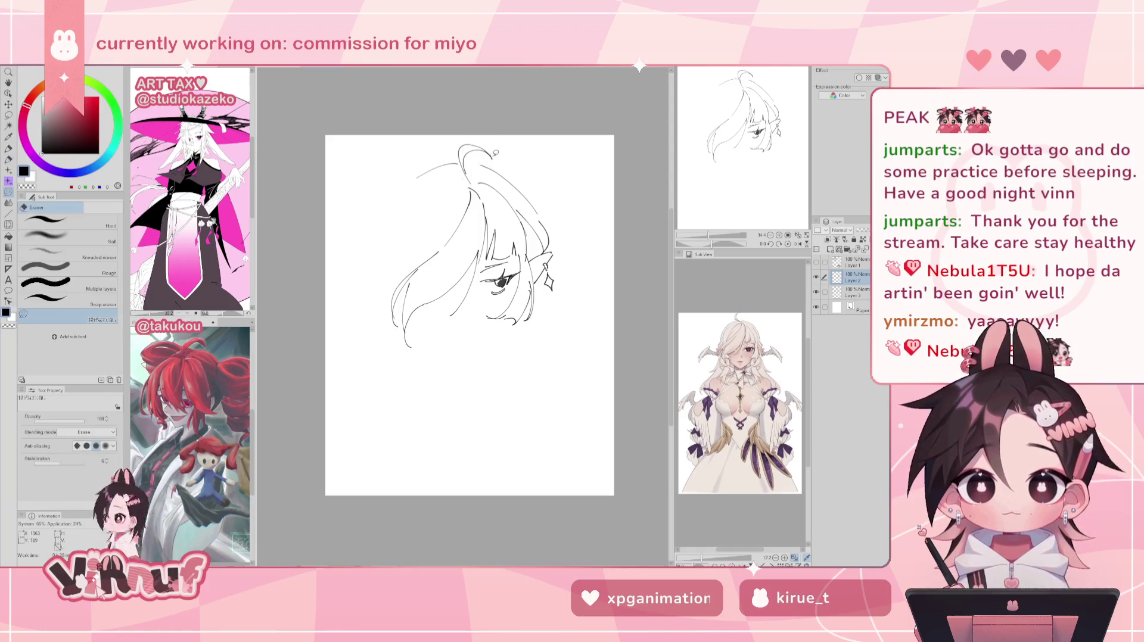
{"action": "left_click", "coordinate": [851, 291]}
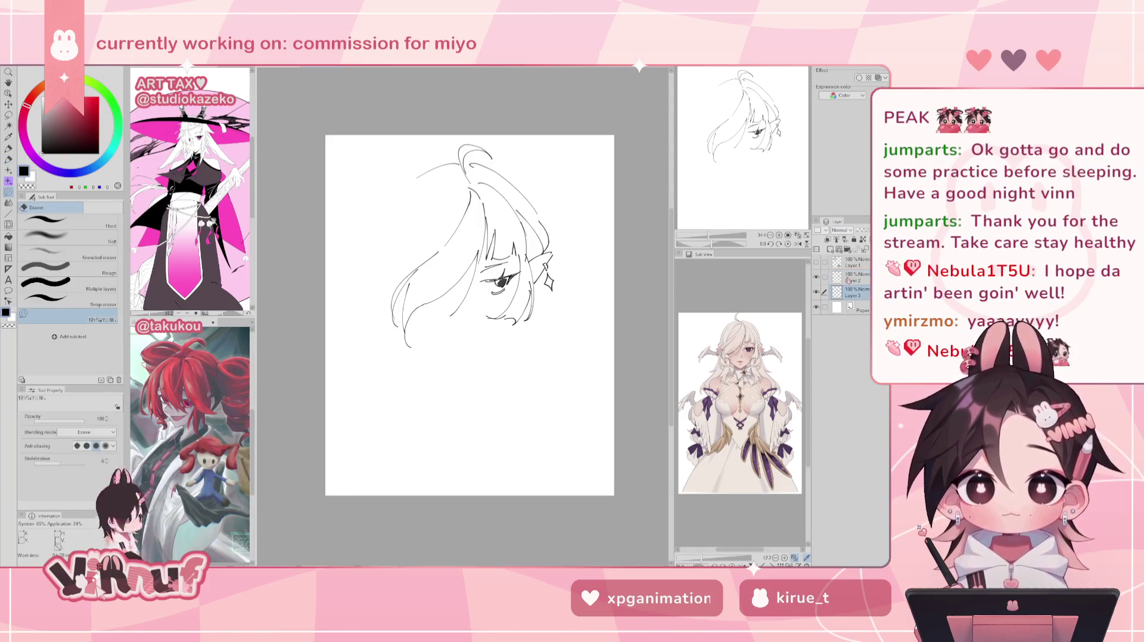
- Erase the hair loop above the head on Layer 3
{"action": "left_click_drag", "start_coordinate": [470, 179], "coordinate": [502, 129]}
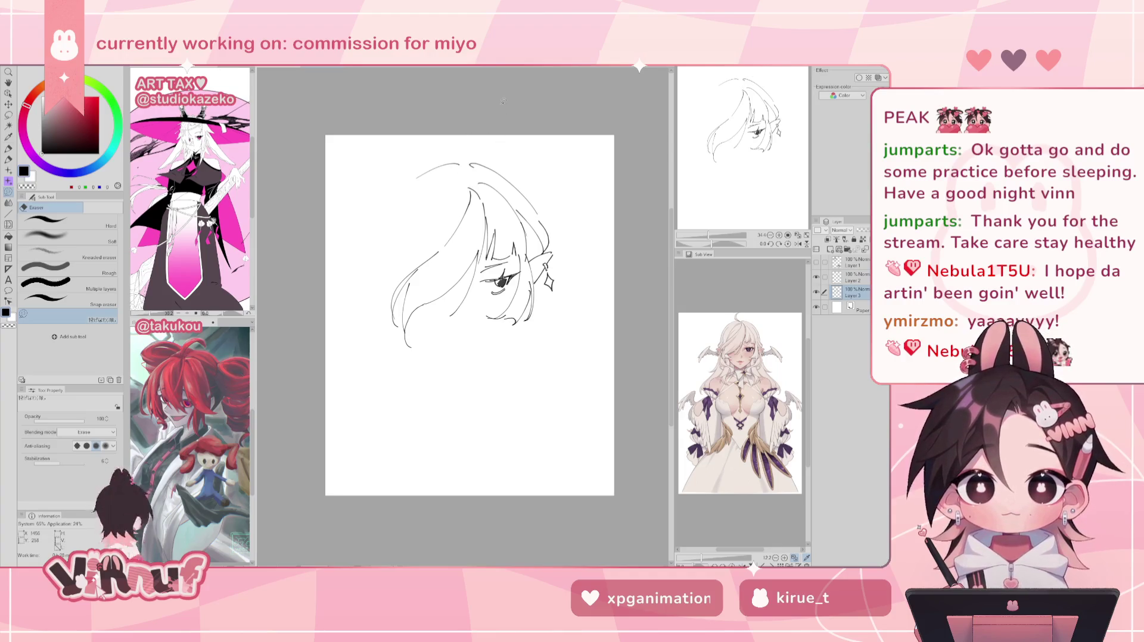
{"action": "key", "text": "p"}
{"action": "left_click", "coordinate": [858, 275]}
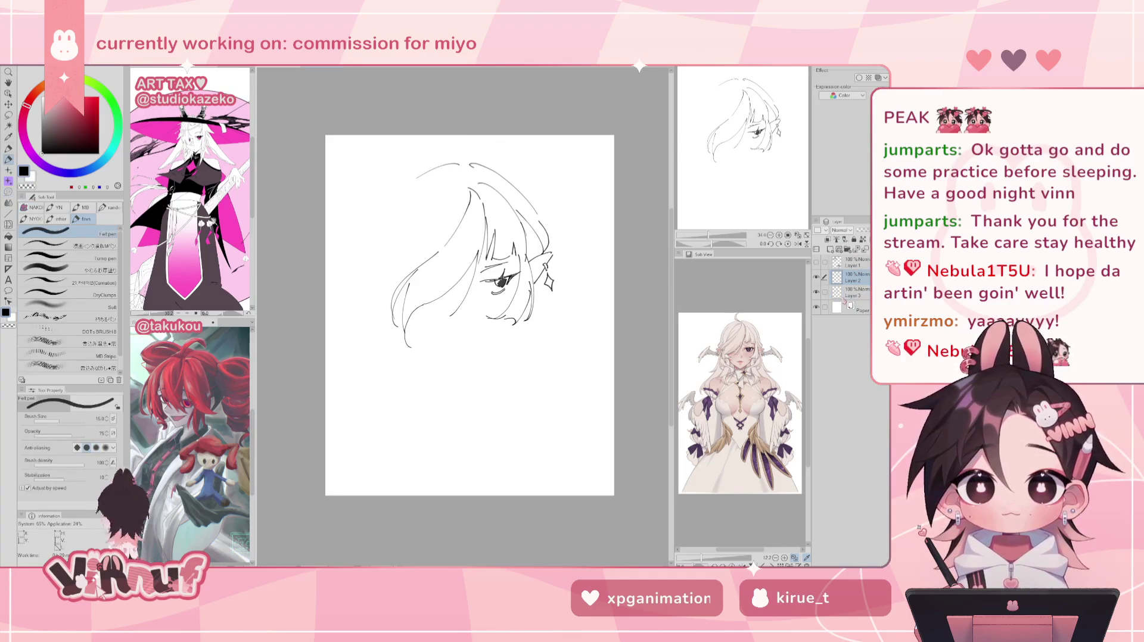
- Check Layers 2 and 3 by toggling their visibility, then merge the sketch layers
{"action": "left_click", "coordinate": [816, 277]}
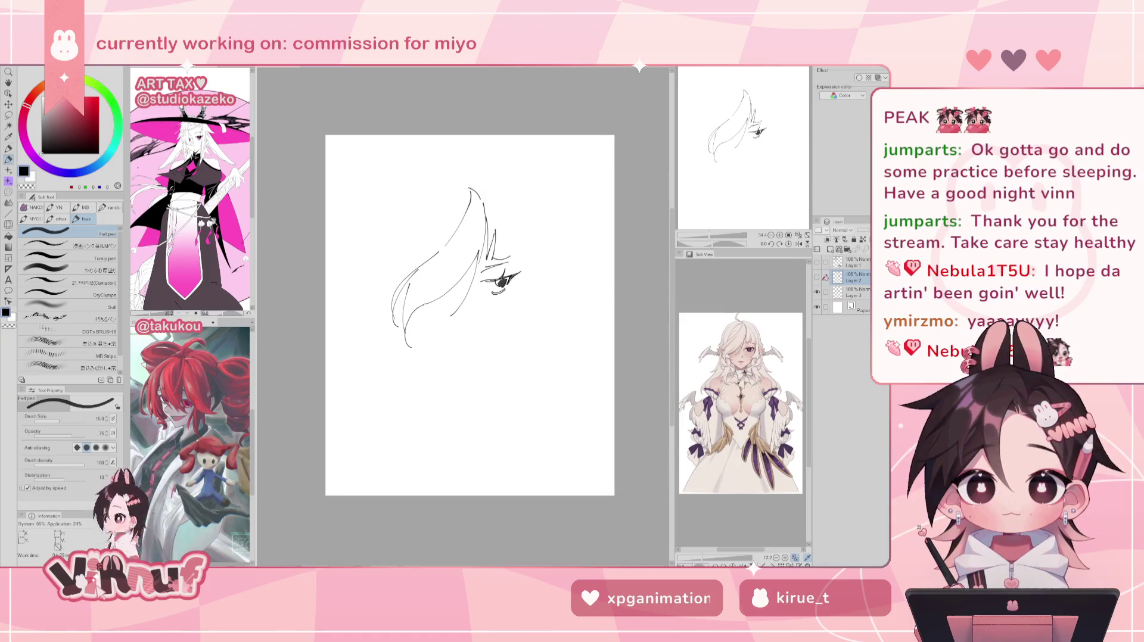
{"action": "left_click", "coordinate": [816, 277]}
{"action": "left_click", "coordinate": [818, 292]}
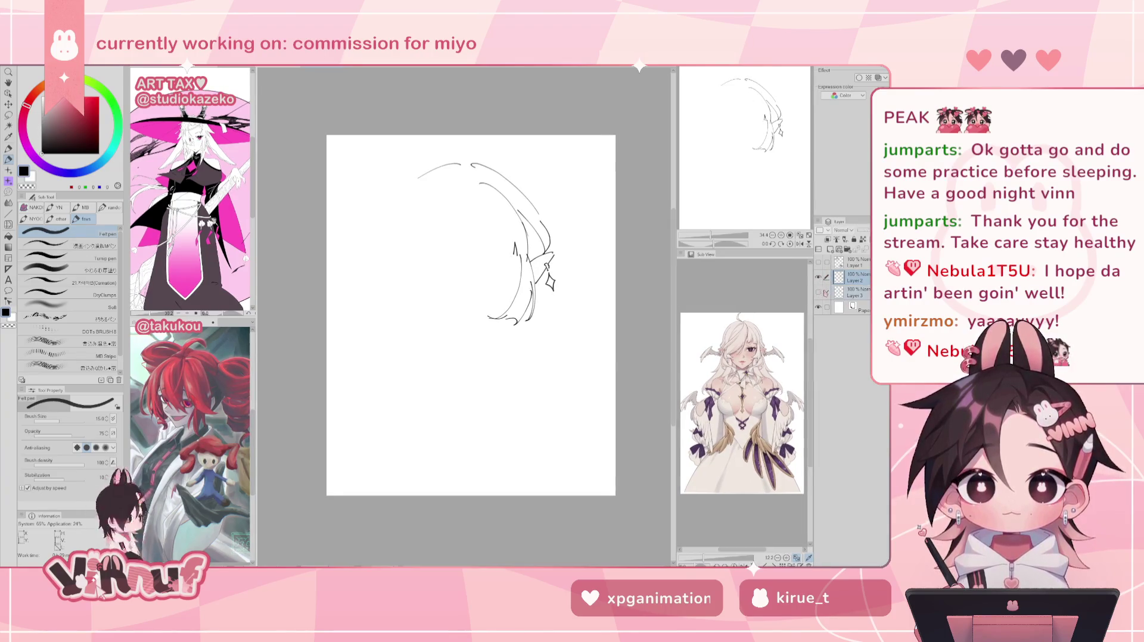
{"action": "left_click", "coordinate": [818, 291]}
{"action": "left_click", "coordinate": [861, 249]}
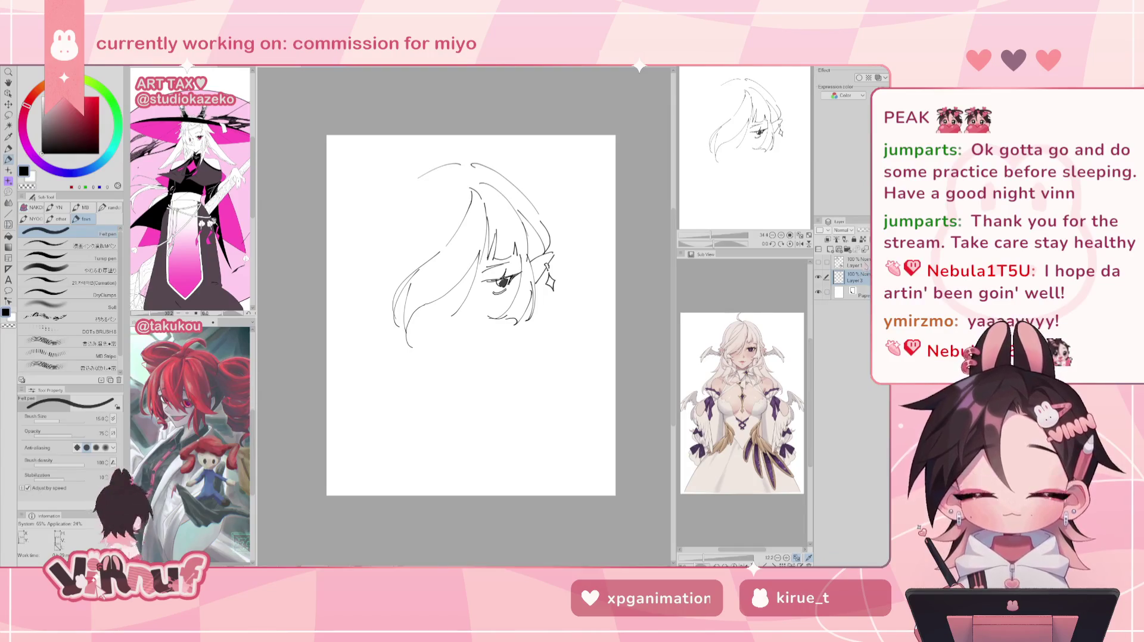
- Shift the merged head sketch slightly lower and darken the eye's pupil
{"action": "key", "text": "k"}
{"action": "left_click_drag", "start_coordinate": [592, 294], "coordinate": [590, 314]}
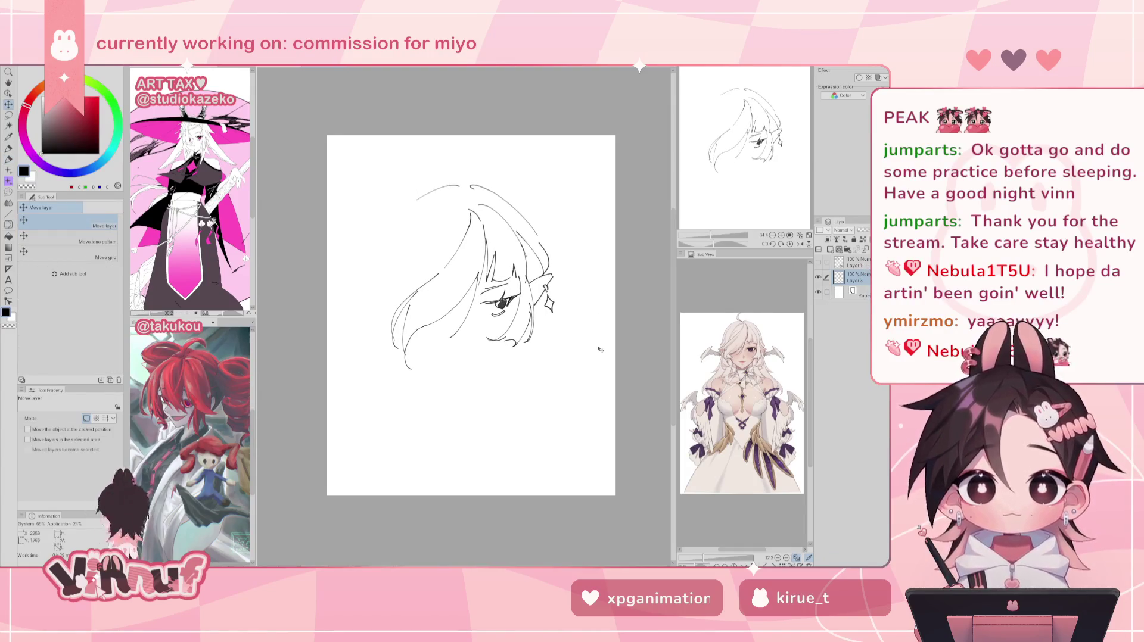
{"action": "key", "text": "p"}
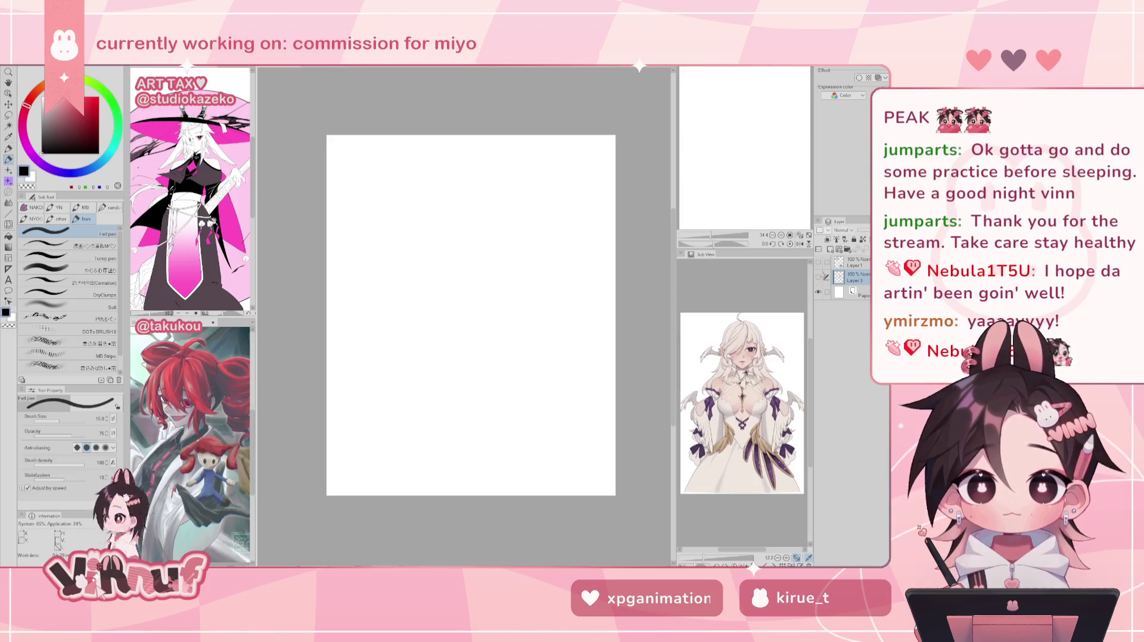
{"action": "left_click_drag", "start_coordinate": [498, 306], "coordinate": [507, 312]}
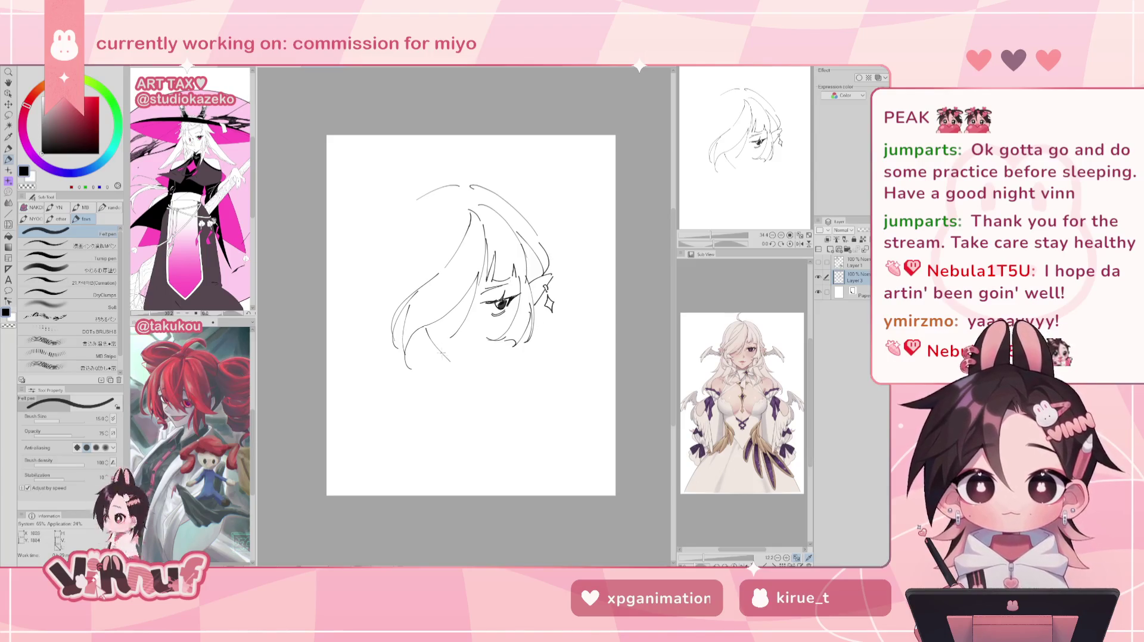
- Try longer chin lines, mirroring the canvas to check, then remove the lower jaw stroke
{"action": "key", "text": "ctrl+z"}
{"action": "mouse_move", "coordinate": [425, 336]}
{"action": "left_mouse_down"}
{"action": "mouse_move", "coordinate": [450, 362]}
{"action": "mouse_move", "coordinate": [498, 345]}
{"action": "left_mouse_up"}
{"action": "key", "text": "h"}
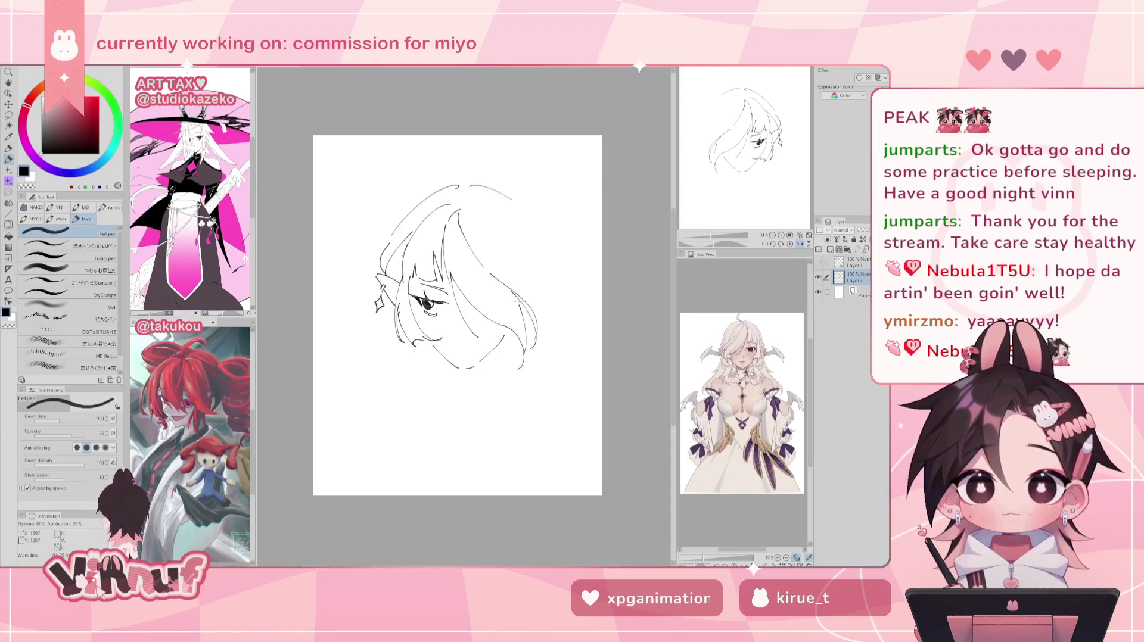
{"action": "key", "text": "ctrl+z"}
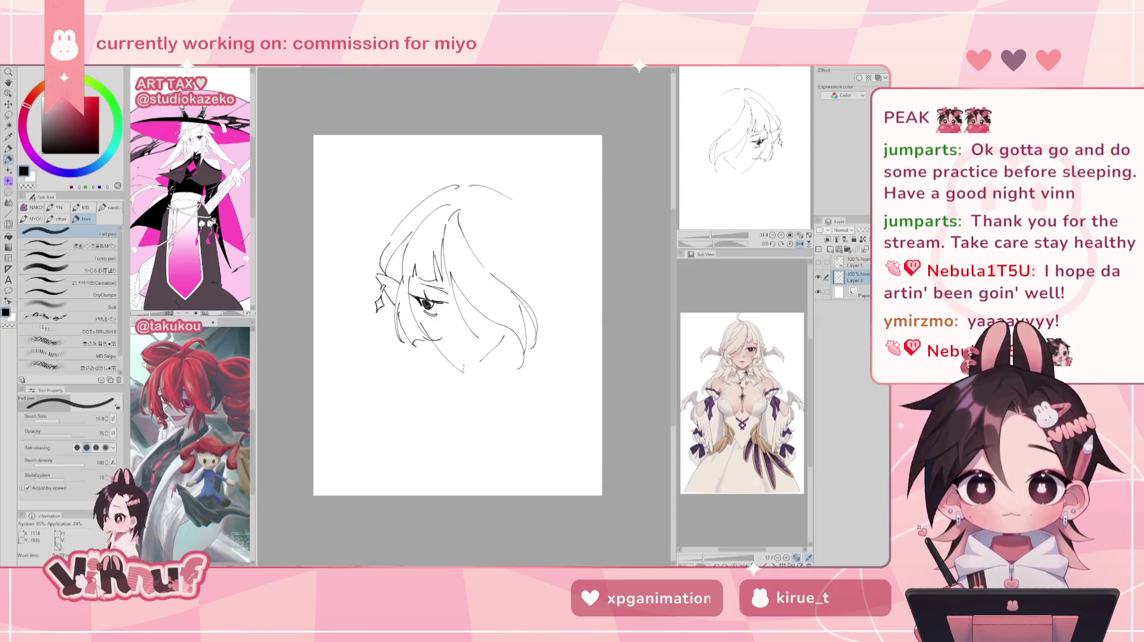
{"action": "left_click_drag", "start_coordinate": [419, 324], "coordinate": [454, 365]}
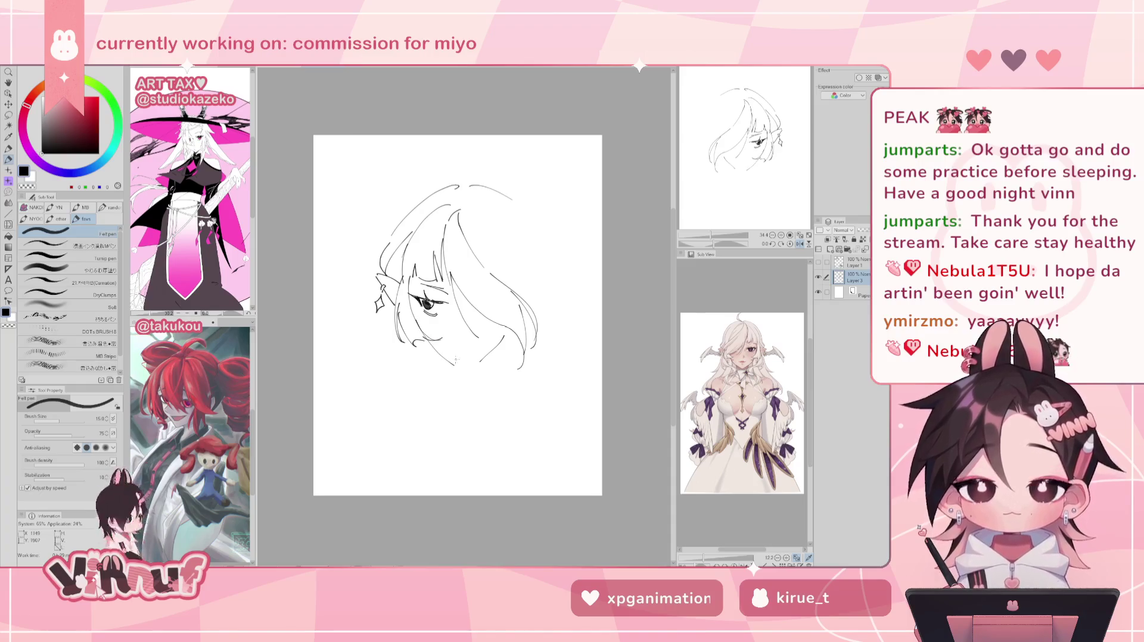
{"action": "key", "text": "h"}
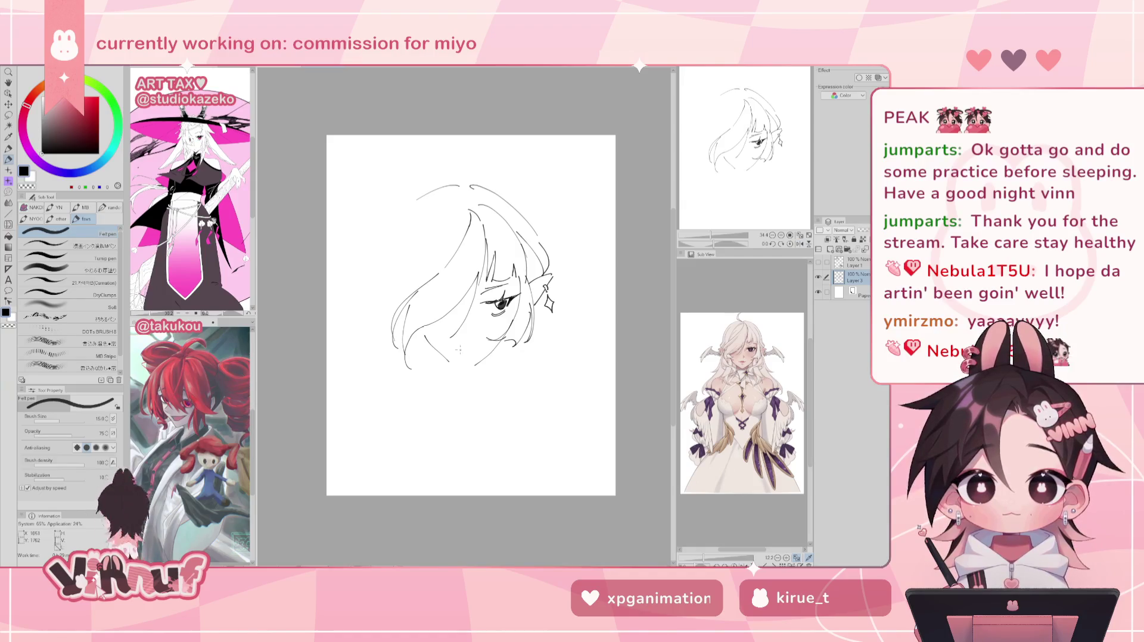
{"action": "key", "text": "ctrl+z"}
- On a new layer, add small strokes near the eye and chin and draw the jawline
{"action": "left_click", "coordinate": [829, 250]}
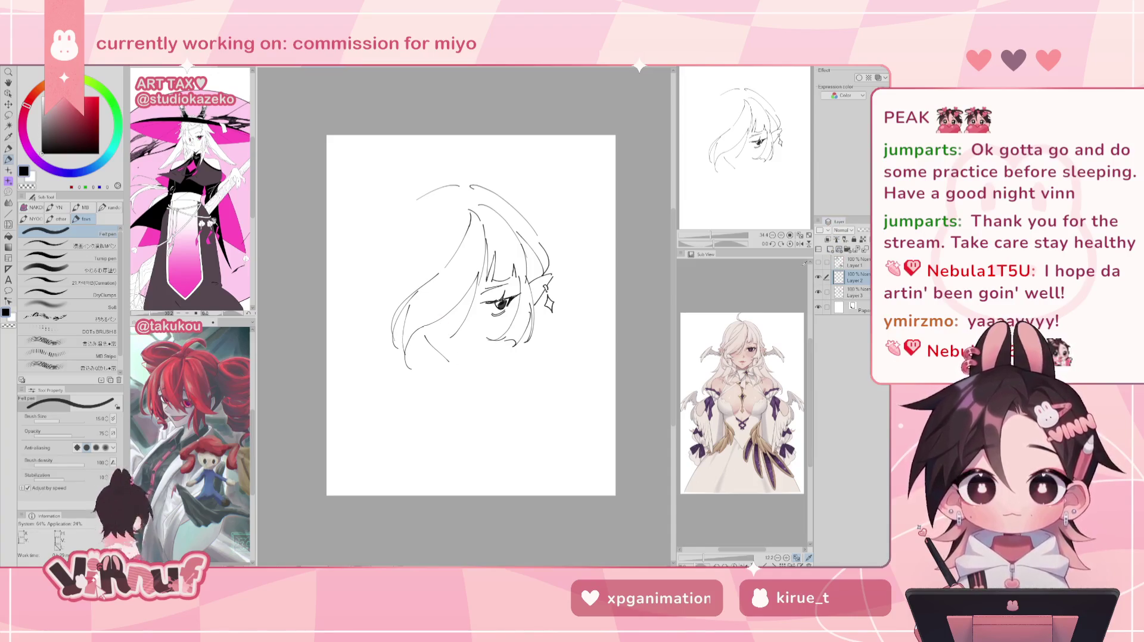
{"action": "key", "text": "e"}
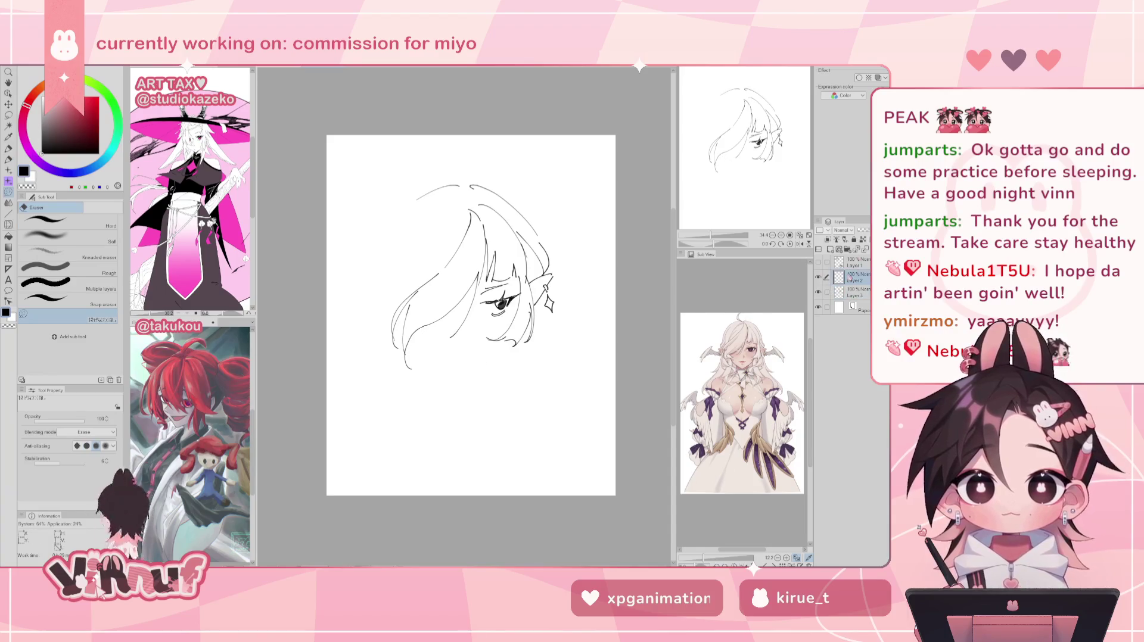
{"action": "key", "text": "p"}
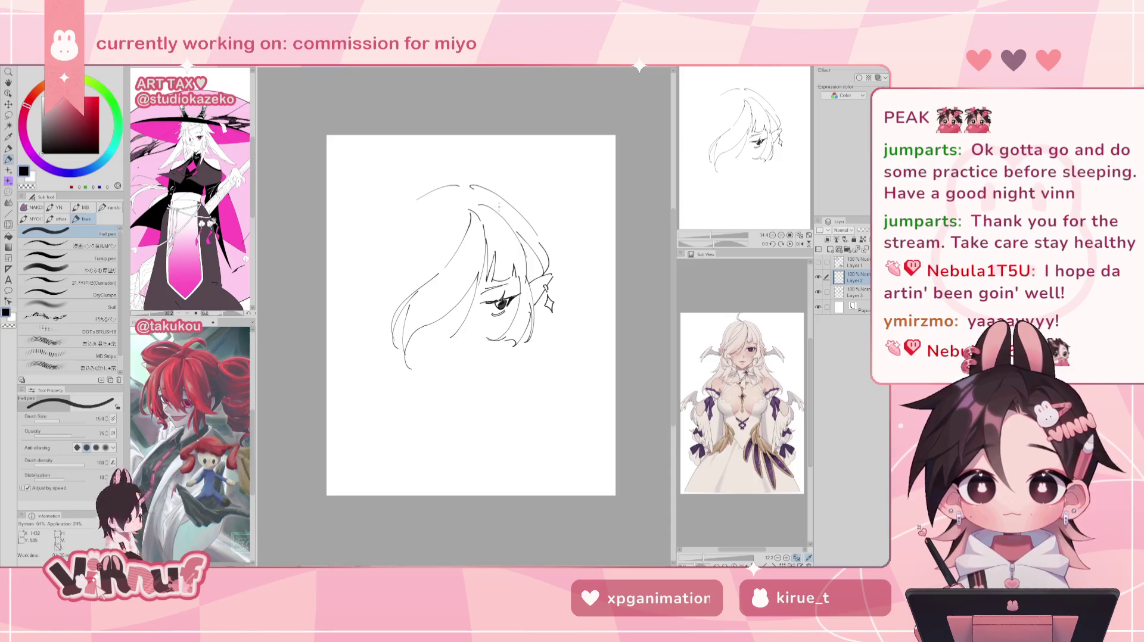
{"action": "left_click_drag", "start_coordinate": [439, 293], "coordinate": [451, 297]}
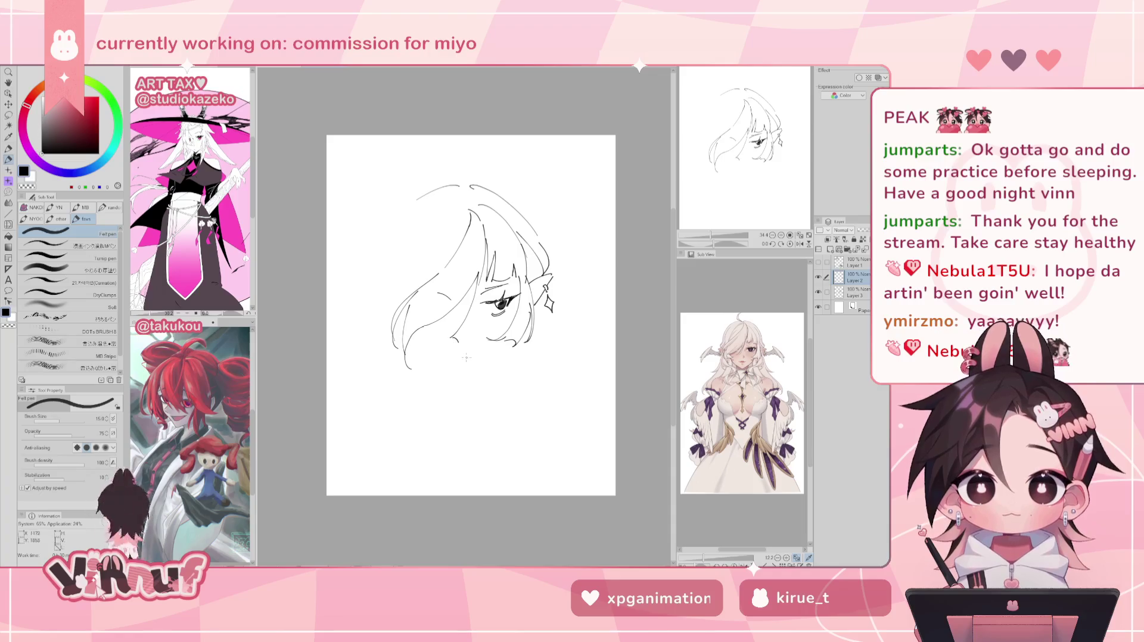
{"action": "left_click_drag", "start_coordinate": [460, 342], "coordinate": [466, 343]}
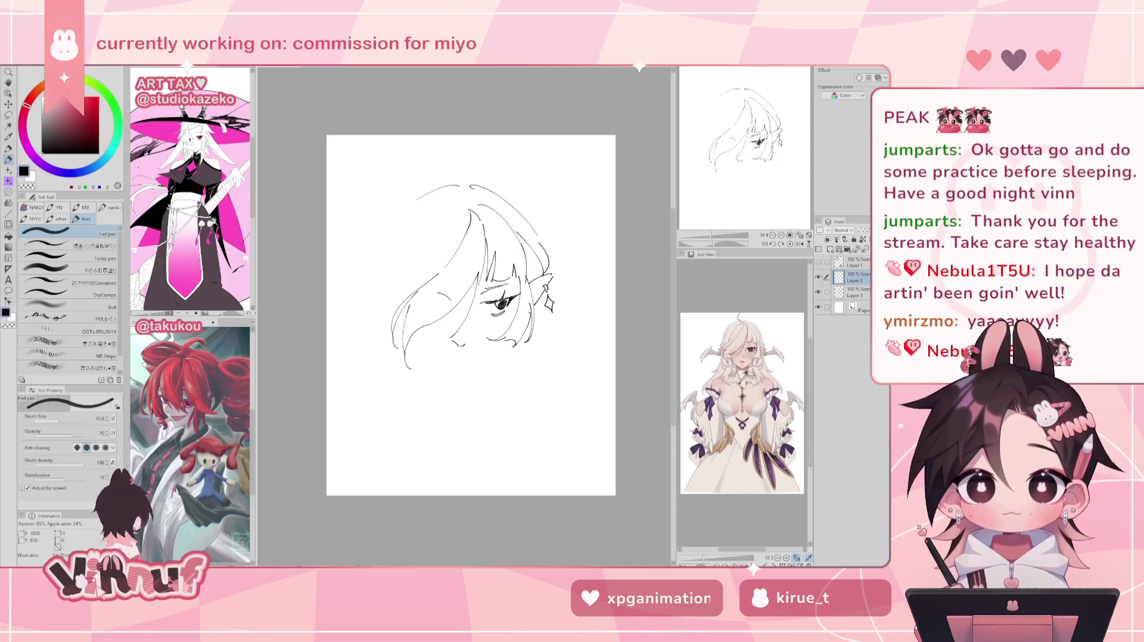
{"action": "left_click_drag", "start_coordinate": [422, 325], "coordinate": [456, 363]}
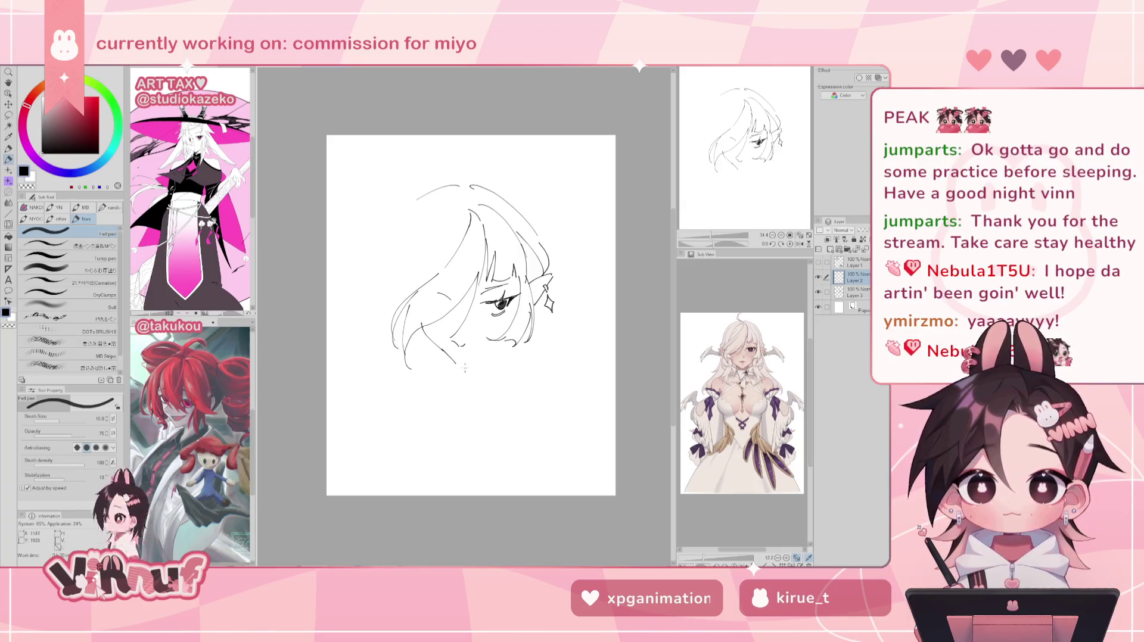
{"action": "left_click_drag", "start_coordinate": [459, 365], "coordinate": [486, 352]}
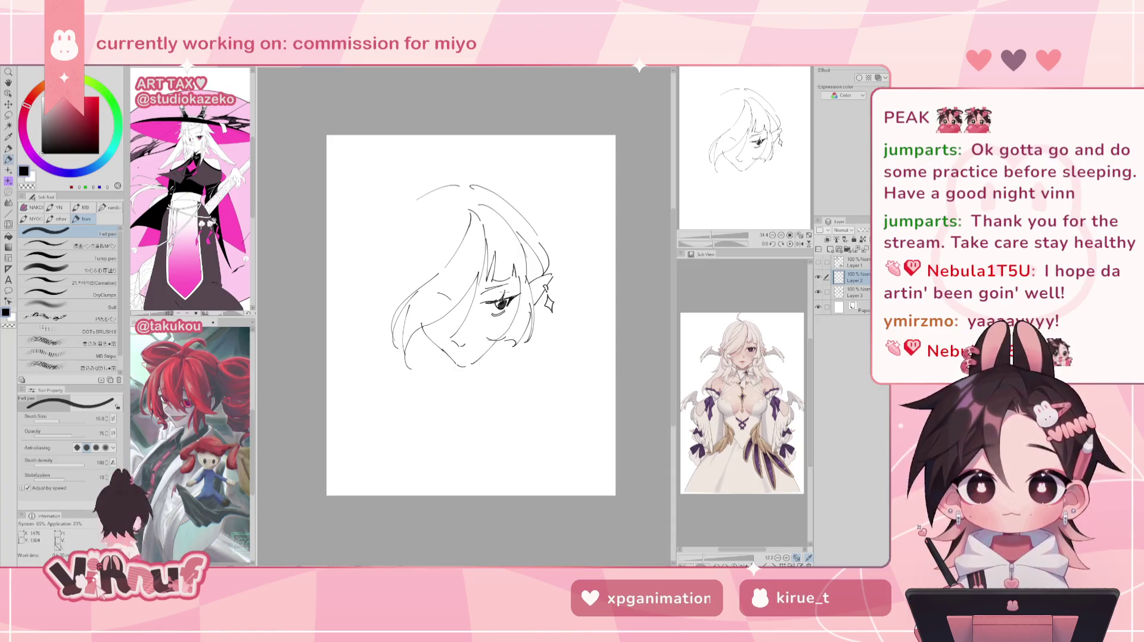
{"action": "key", "text": "h"}
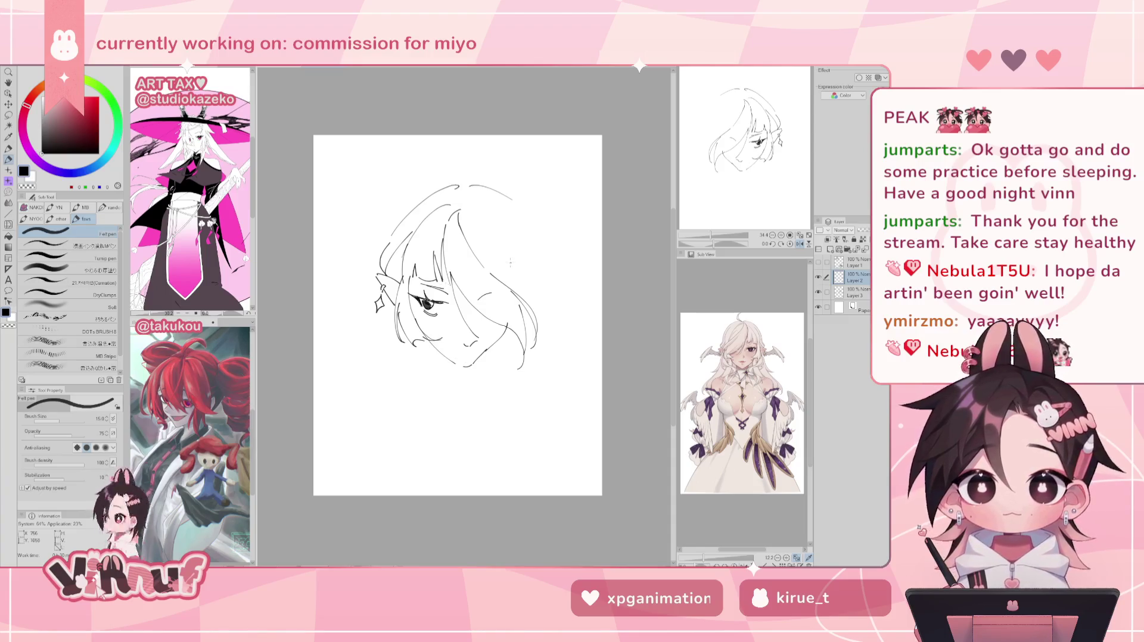
{"action": "key", "text": "h"}
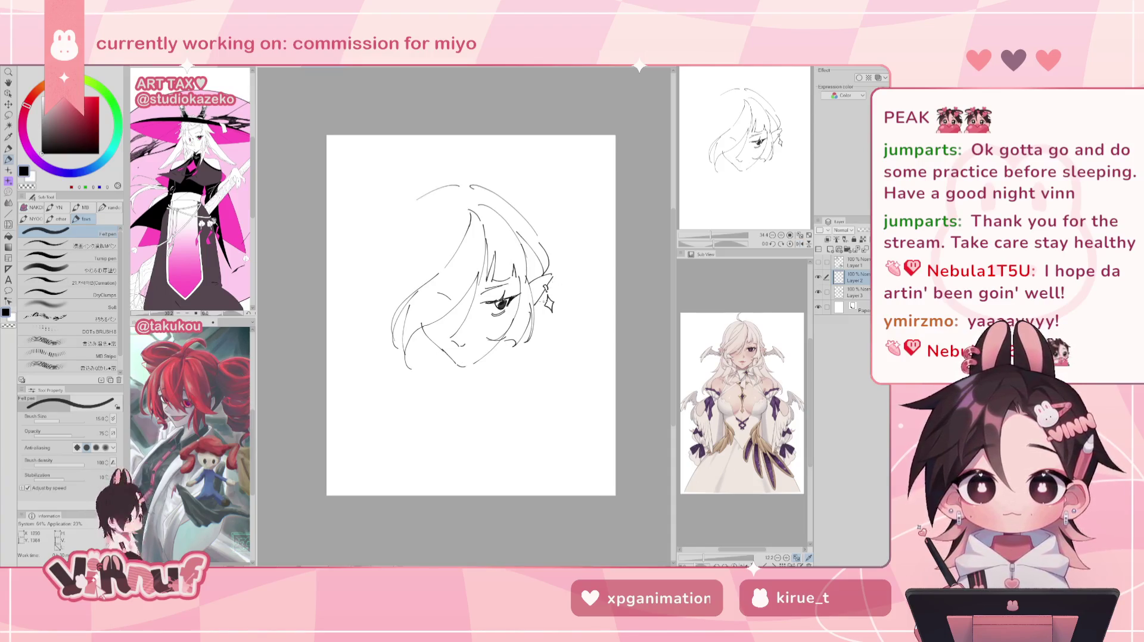
{"action": "key", "text": "j"}
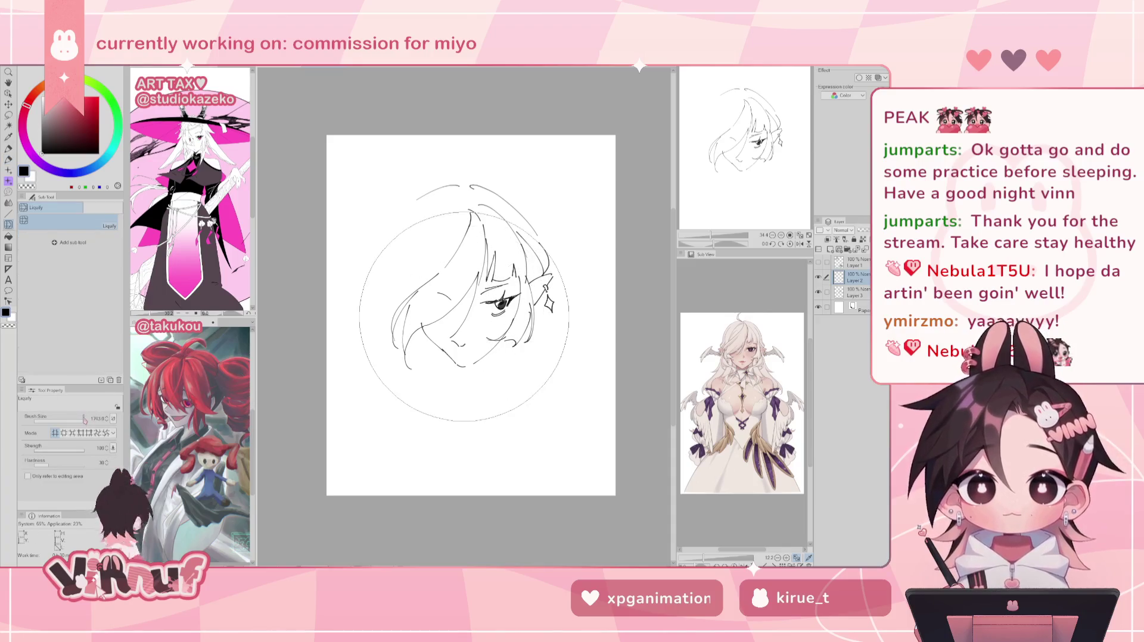
- Nudge the ear and hair strokes on Layer 3 with liquify
{"action": "left_click", "coordinate": [855, 292]}
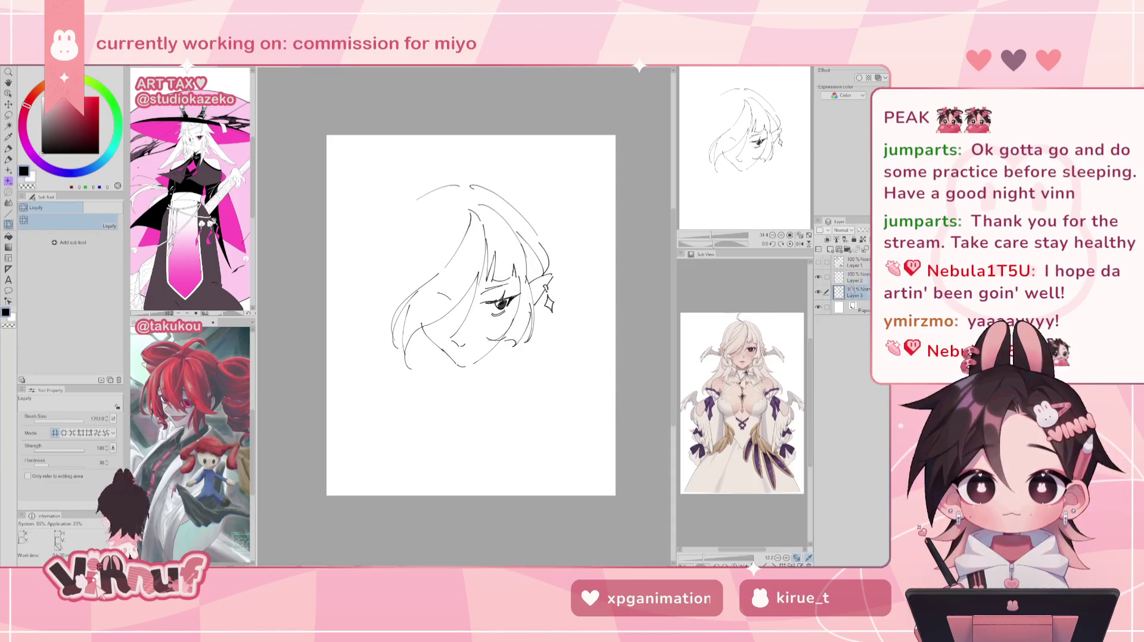
{"action": "mouse_move", "coordinate": [540, 306]}
{"action": "left_mouse_down"}
{"action": "mouse_move", "coordinate": [494, 305]}
{"action": "mouse_move", "coordinate": [521, 303]}
{"action": "left_mouse_up"}
{"action": "left_click_drag", "start_coordinate": [593, 301], "coordinate": [575, 292]}
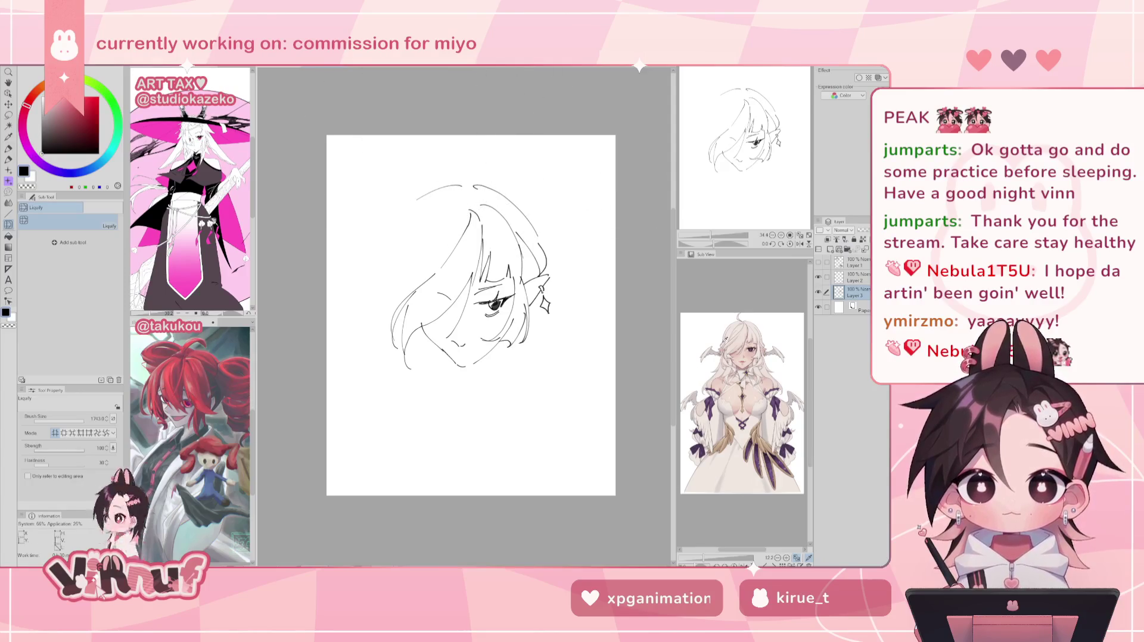
{"action": "left_click", "coordinate": [859, 277]}
{"action": "key", "text": "p"}
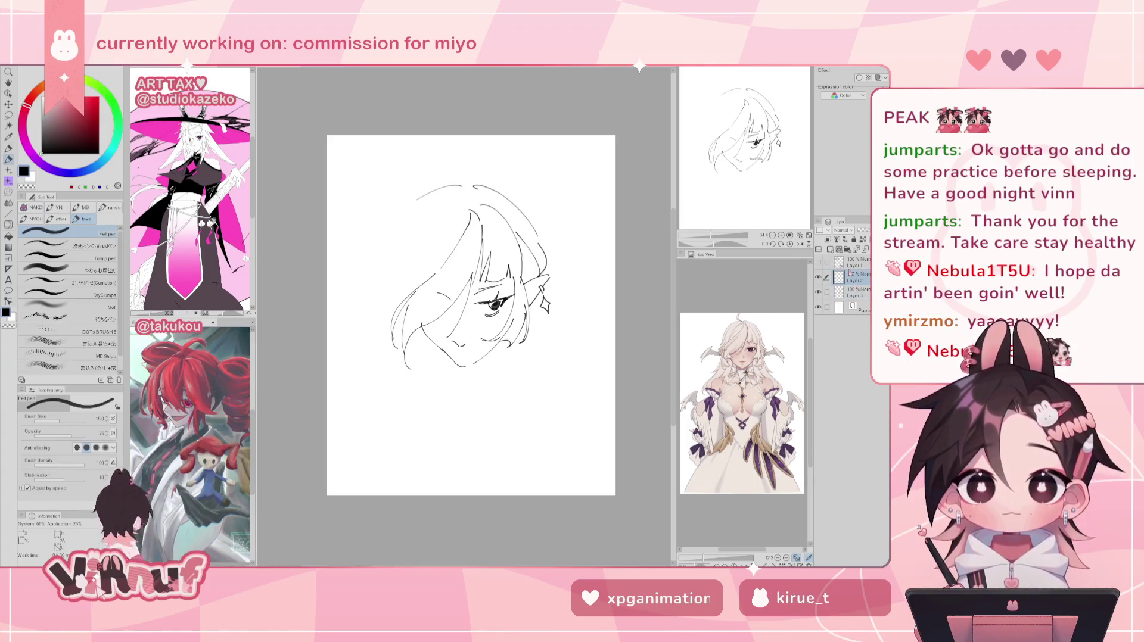
- On Layer 2, add short hair strands and the chin line, refining the chin zoomed in
{"action": "key", "text": "j"}
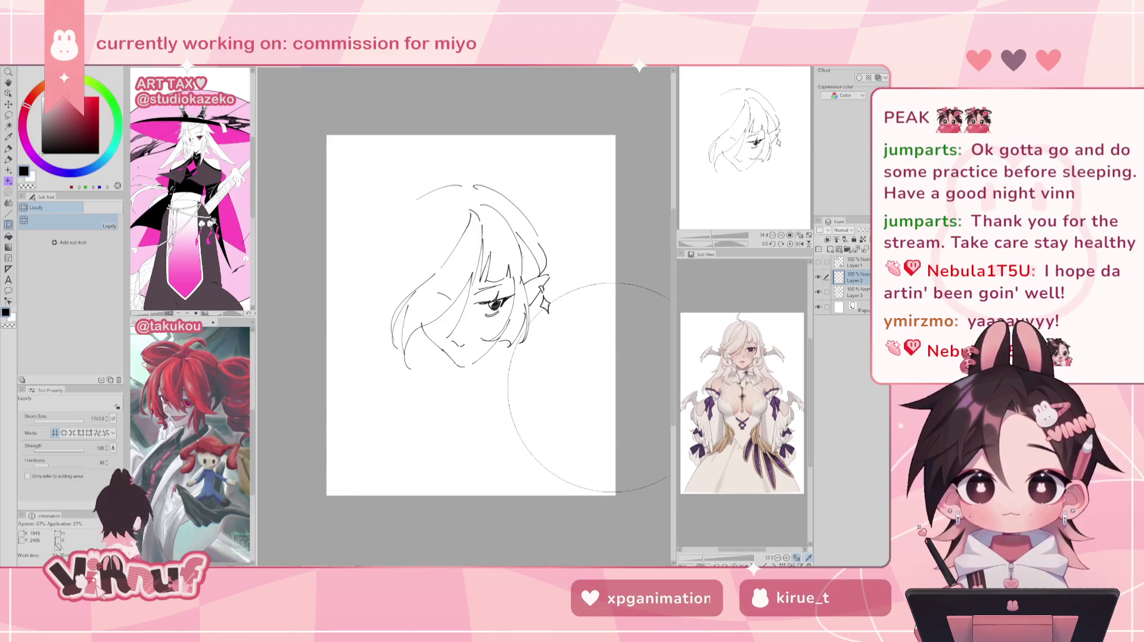
{"action": "key", "text": "e"}
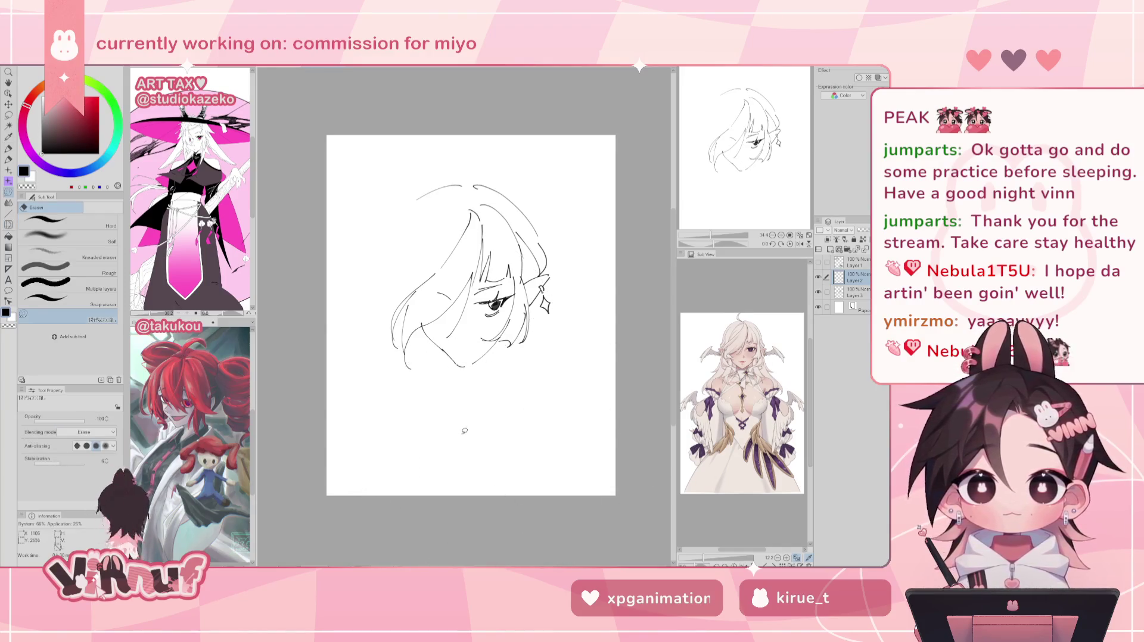
{"action": "key", "text": "p"}
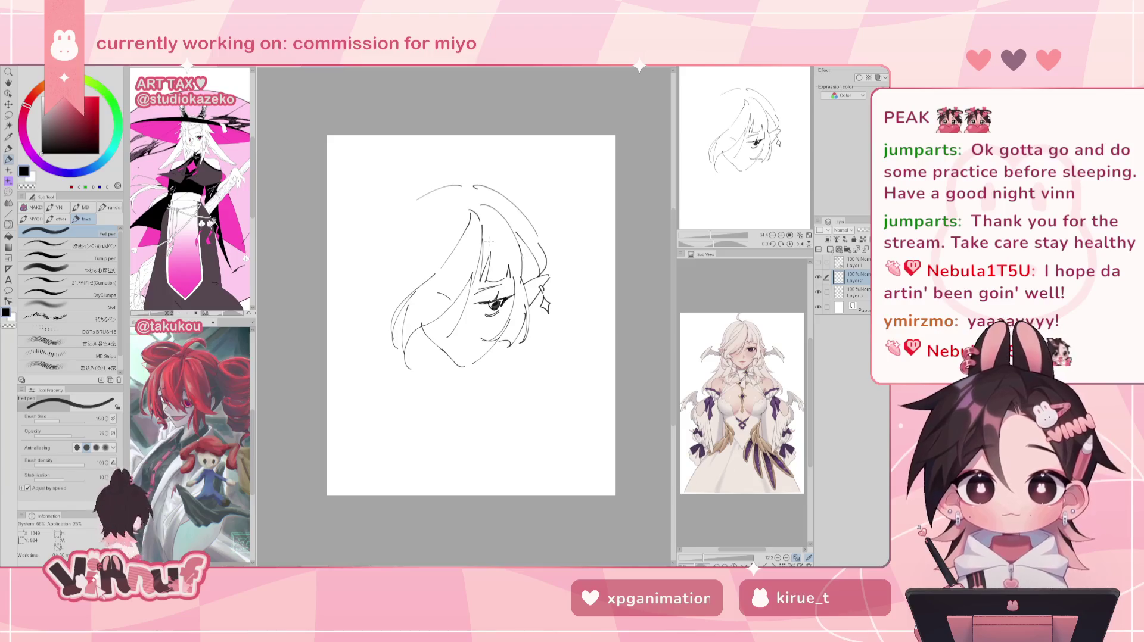
{"action": "mouse_move", "coordinate": [429, 326]}
{"action": "left_mouse_down"}
{"action": "mouse_move", "coordinate": [438, 359]}
{"action": "mouse_move", "coordinate": [412, 352]}
{"action": "left_mouse_up"}
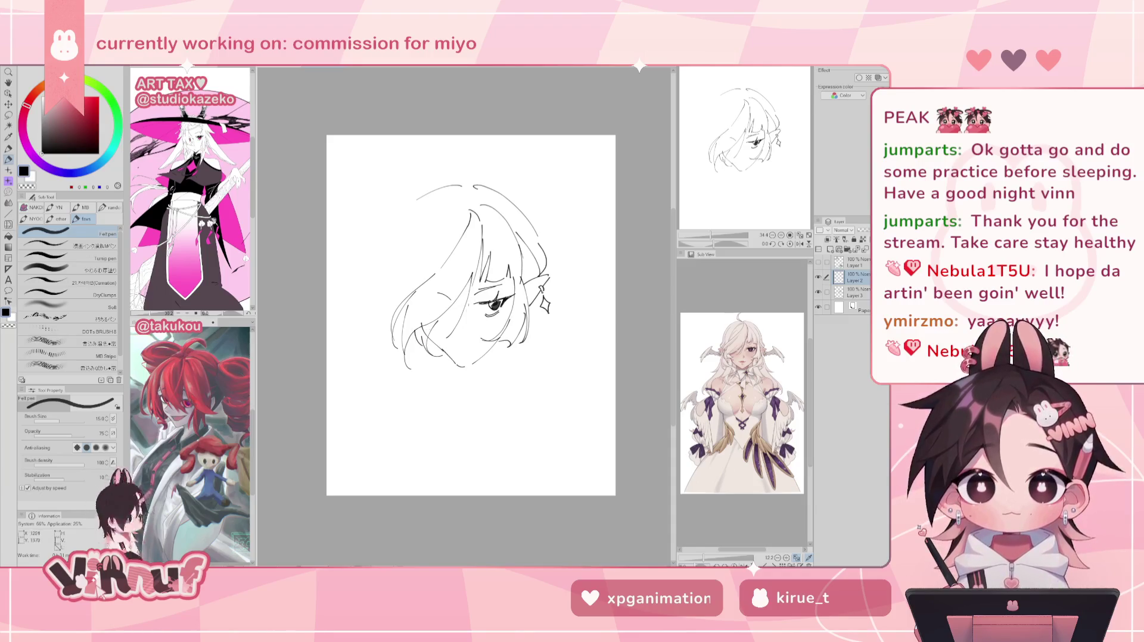
{"action": "left_click_drag", "start_coordinate": [459, 354], "coordinate": [448, 350]}
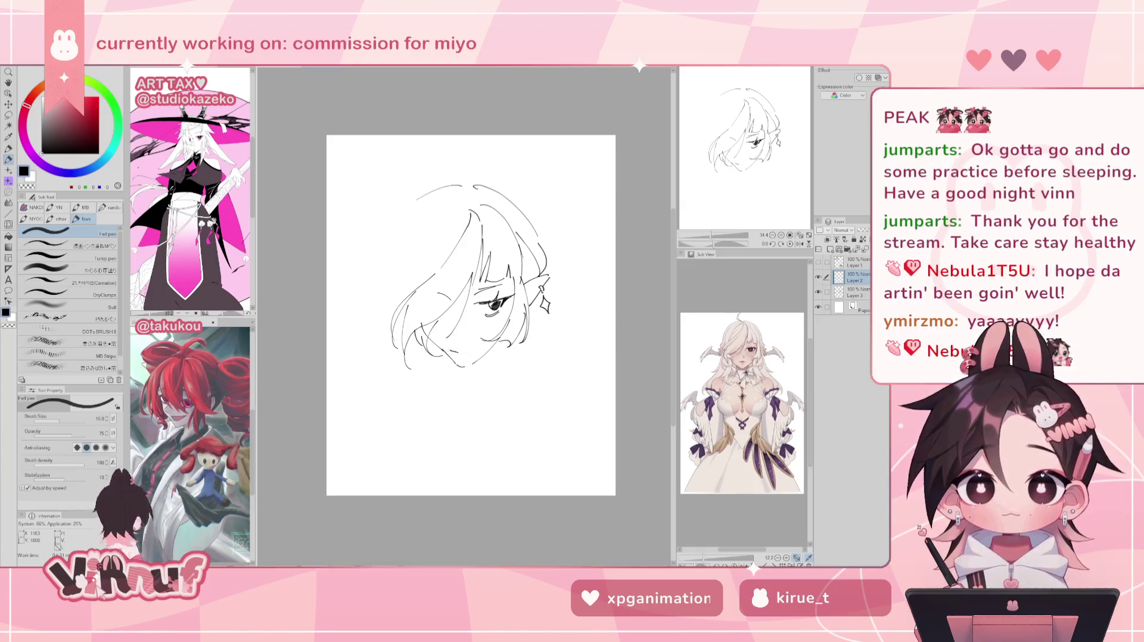
{"action": "left_click_drag", "start_coordinate": [464, 356], "coordinate": [478, 350]}
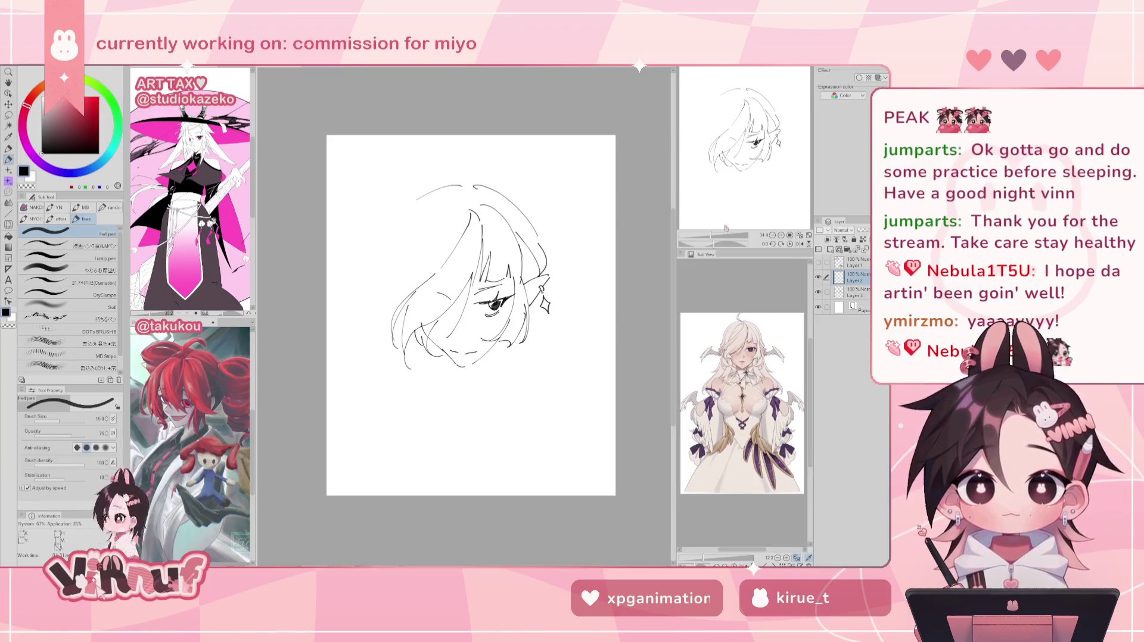
{"action": "key", "text": "ctrl+plus"}
{"action": "left_click_drag", "start_coordinate": [457, 371], "coordinate": [472, 373]}
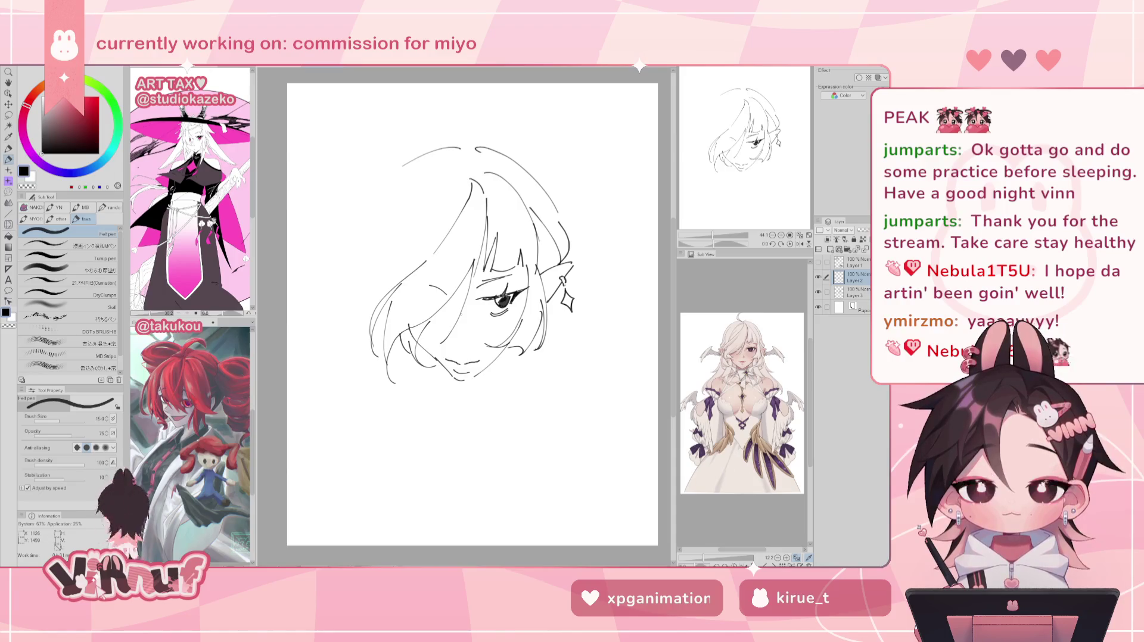
- Lasso the mouth lines, move them slightly up, deselect, and zoom back out
{"action": "key", "text": "m"}
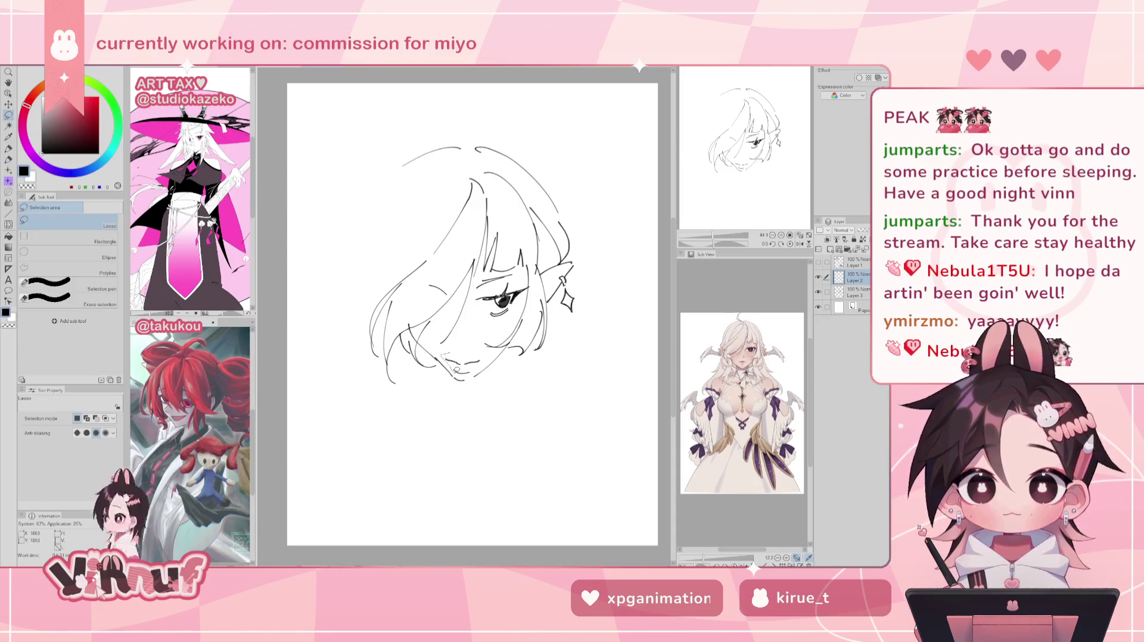
{"action": "left_click_drag", "start_coordinate": [481, 349], "coordinate": [477, 352]}
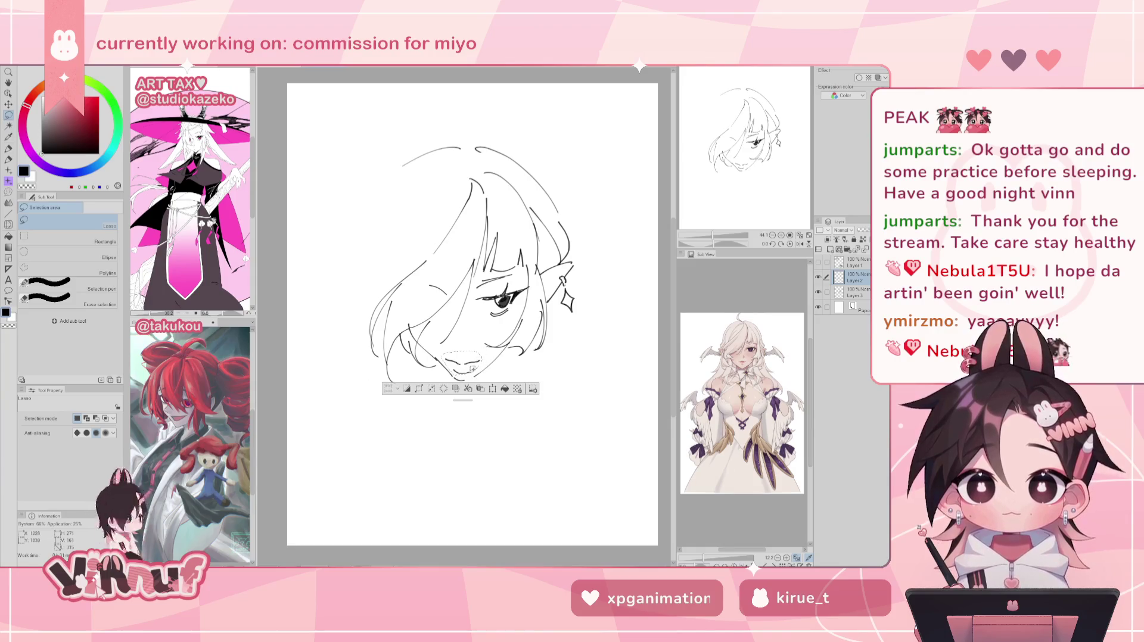
{"action": "key", "text": "k"}
{"action": "left_click_drag", "start_coordinate": [484, 390], "coordinate": [492, 398]}
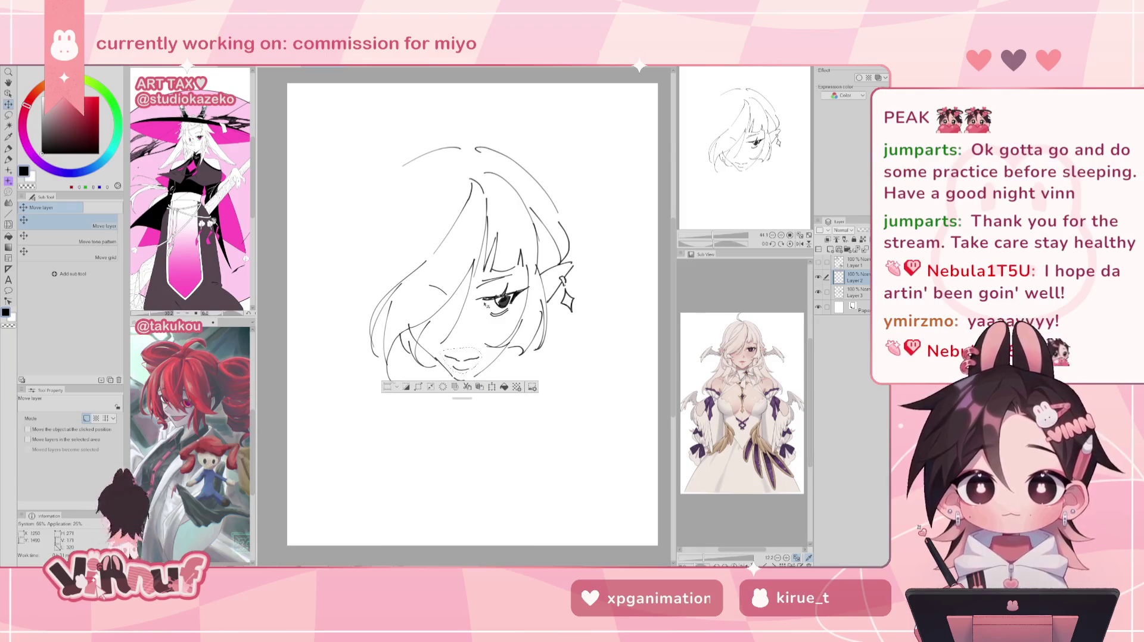
{"action": "key", "text": "ctrl+d"}
{"action": "key", "text": "p"}
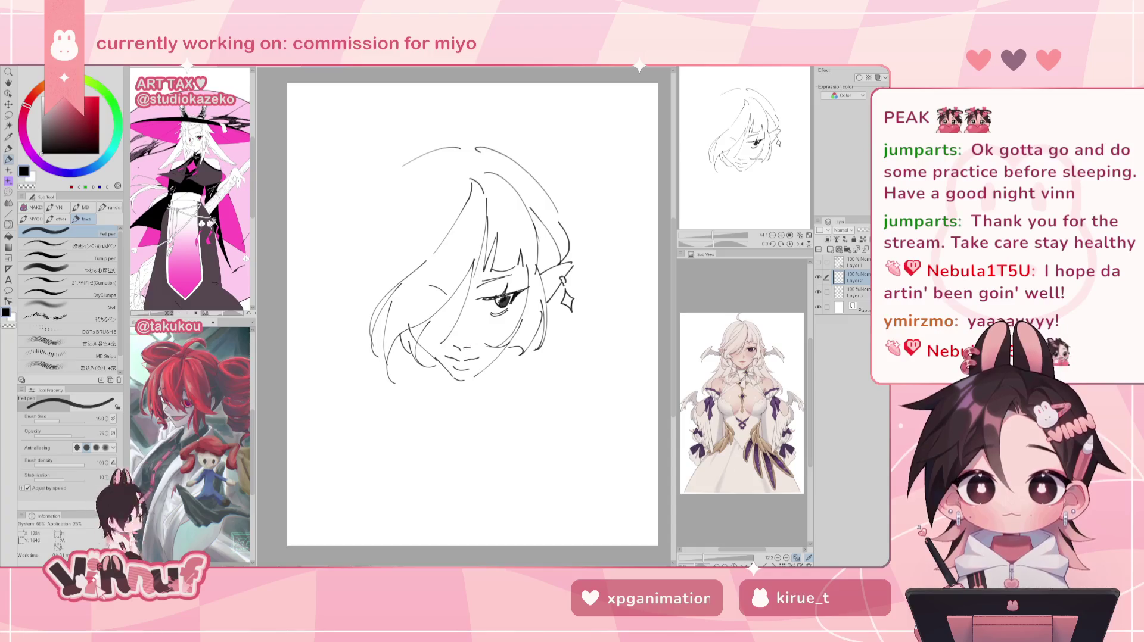
{"action": "key", "text": "ctrl+minus"}
{"action": "key", "text": "ctrl+minus"}
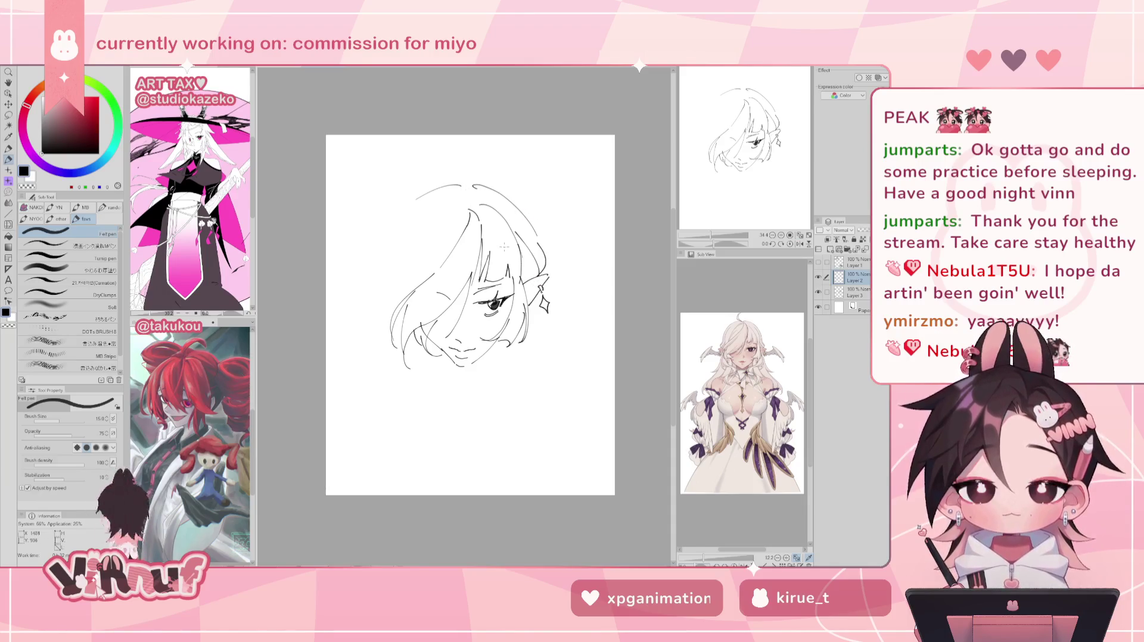
- Lasso the chin lines and nudge them up, then undo the move
{"action": "key", "text": "m"}
{"action": "mouse_move", "coordinate": [460, 329]}
{"action": "left_mouse_down"}
{"action": "mouse_move", "coordinate": [480, 345]}
{"action": "mouse_move", "coordinate": [477, 361]}
{"action": "left_mouse_up"}
{"action": "key", "text": "k"}
{"action": "key", "text": "ctrl+d"}
{"action": "key", "text": "ctrl+z"}
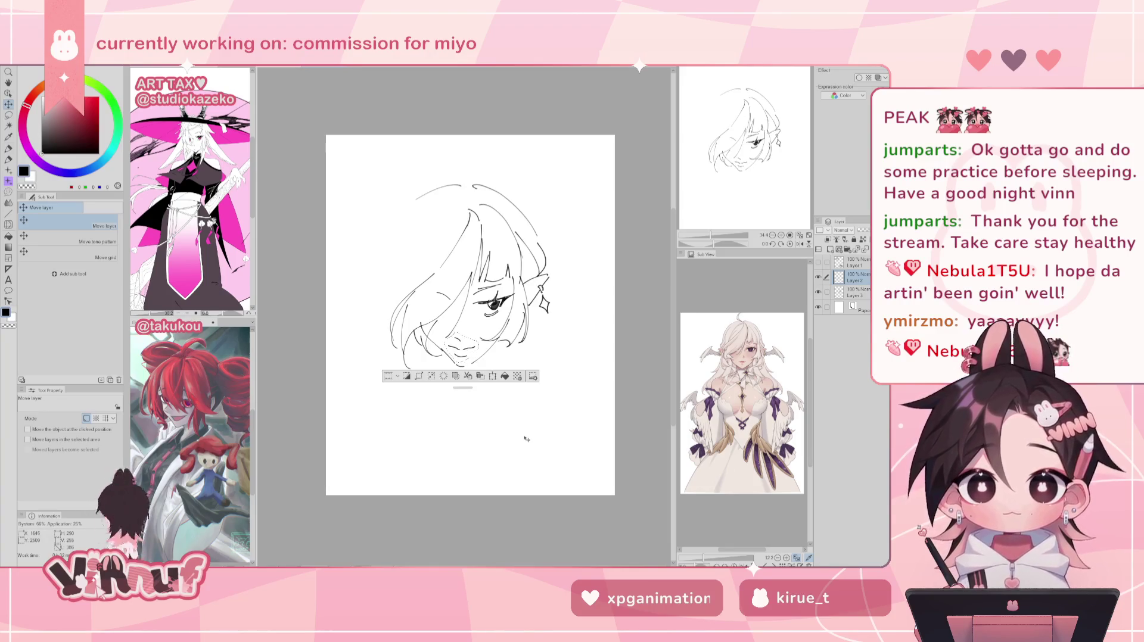
{"action": "key", "text": "ctrl+z"}
{"action": "key", "text": "ctrl+d"}
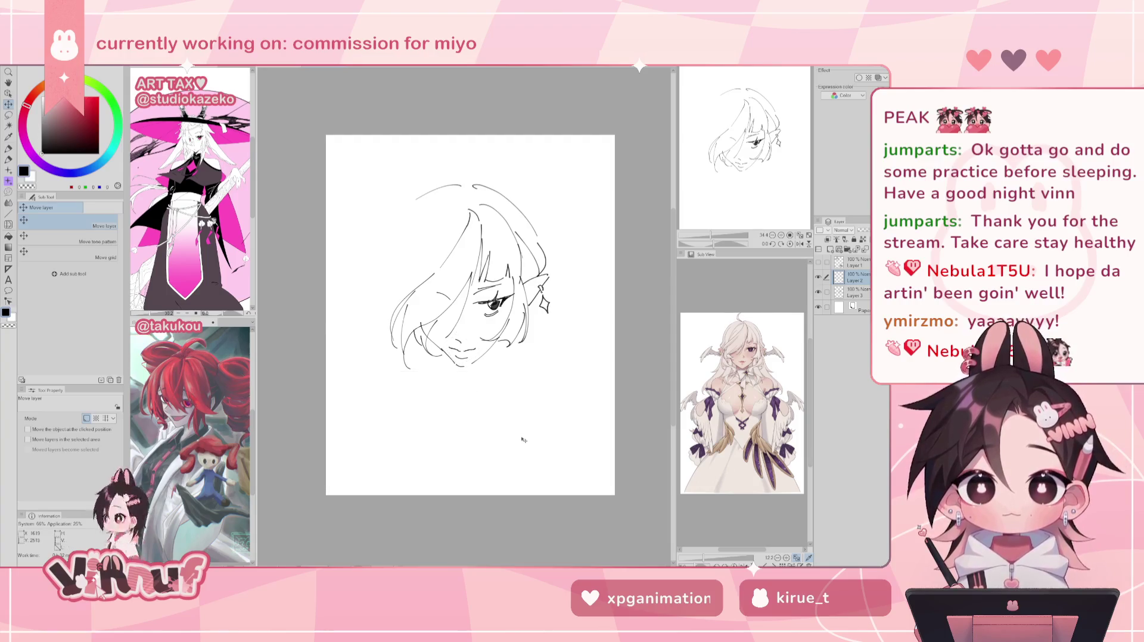
- Reshape the chin with liquify at brush size 2000, then 411.2, mirroring to check
{"action": "key", "text": "j"}
{"action": "left_click", "coordinate": [86, 420]}
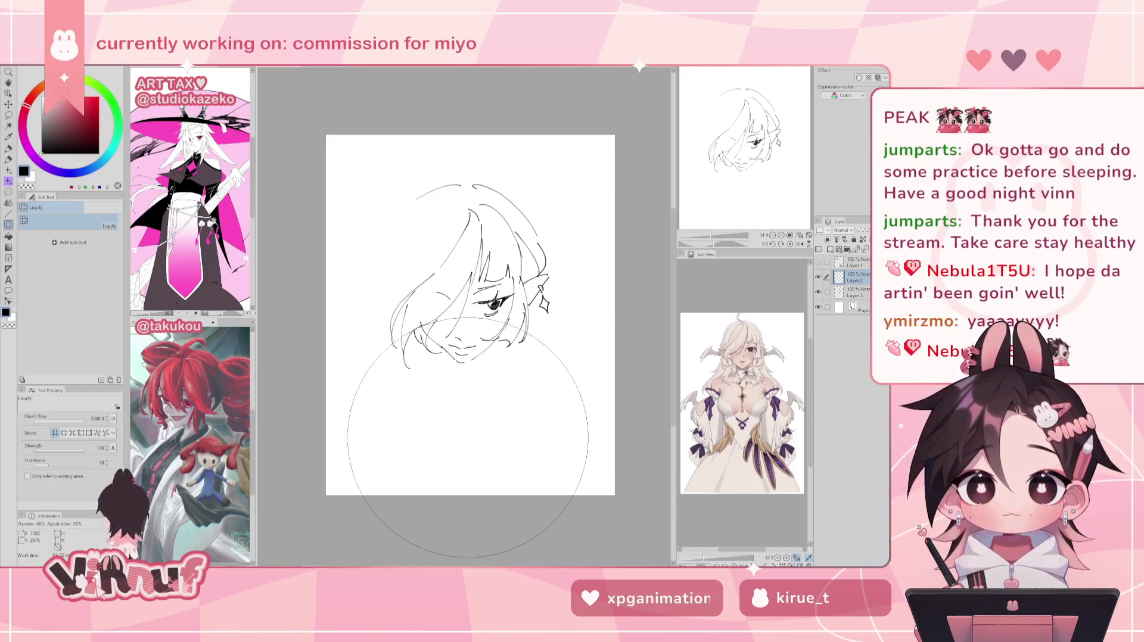
{"action": "key", "text": "h"}
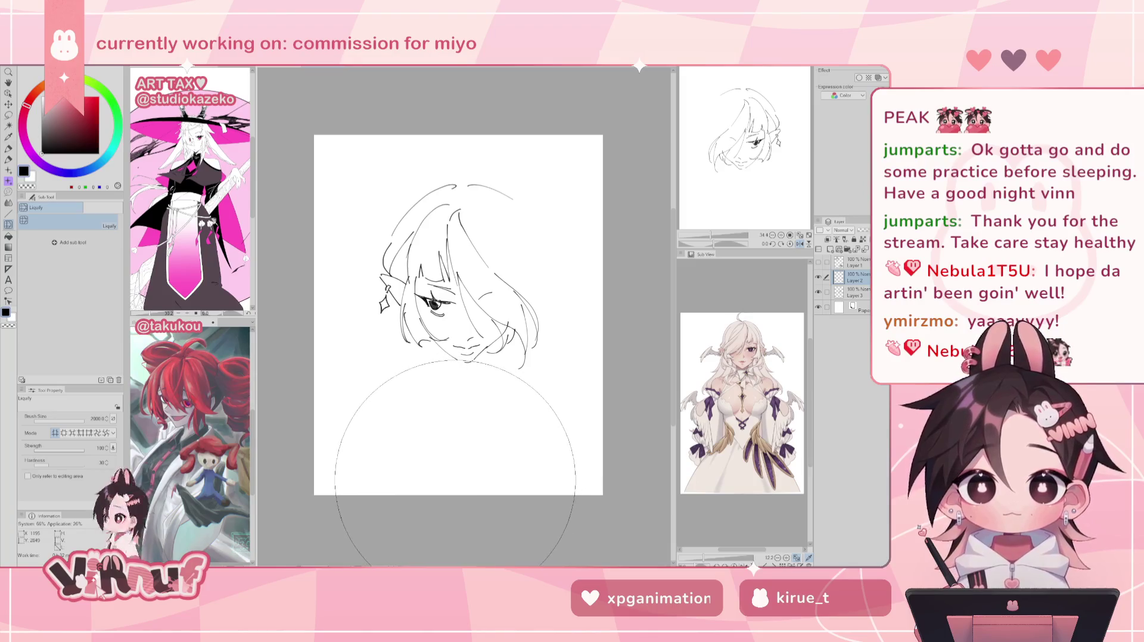
{"action": "key", "text": "h"}
{"action": "key", "text": "e"}
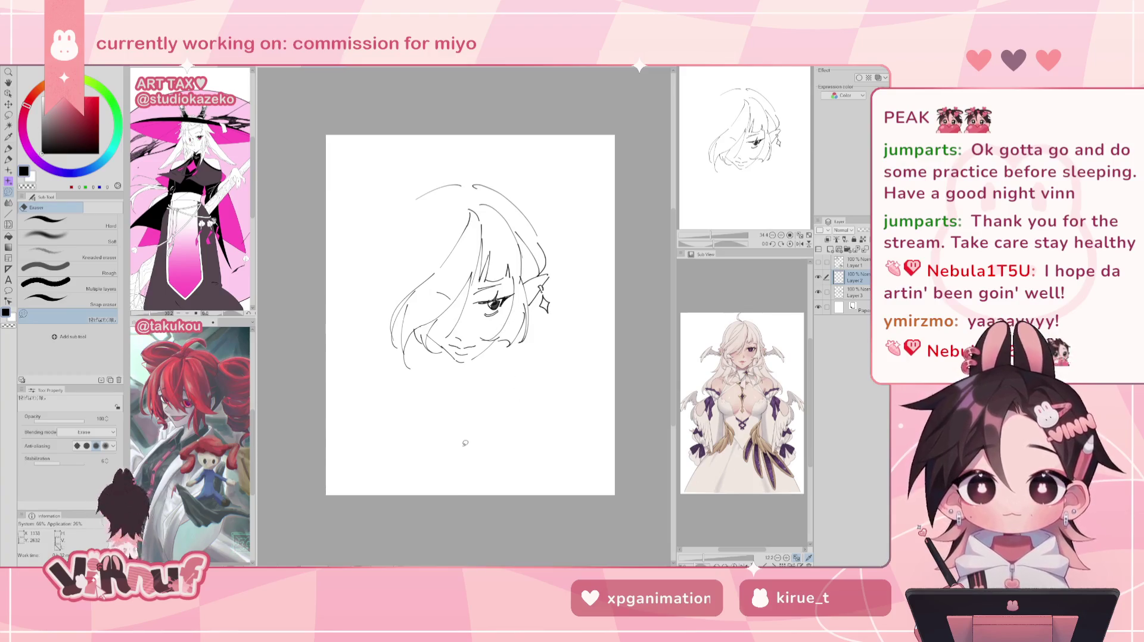
{"action": "key", "text": "j"}
{"action": "key", "text": "bracketleft"}
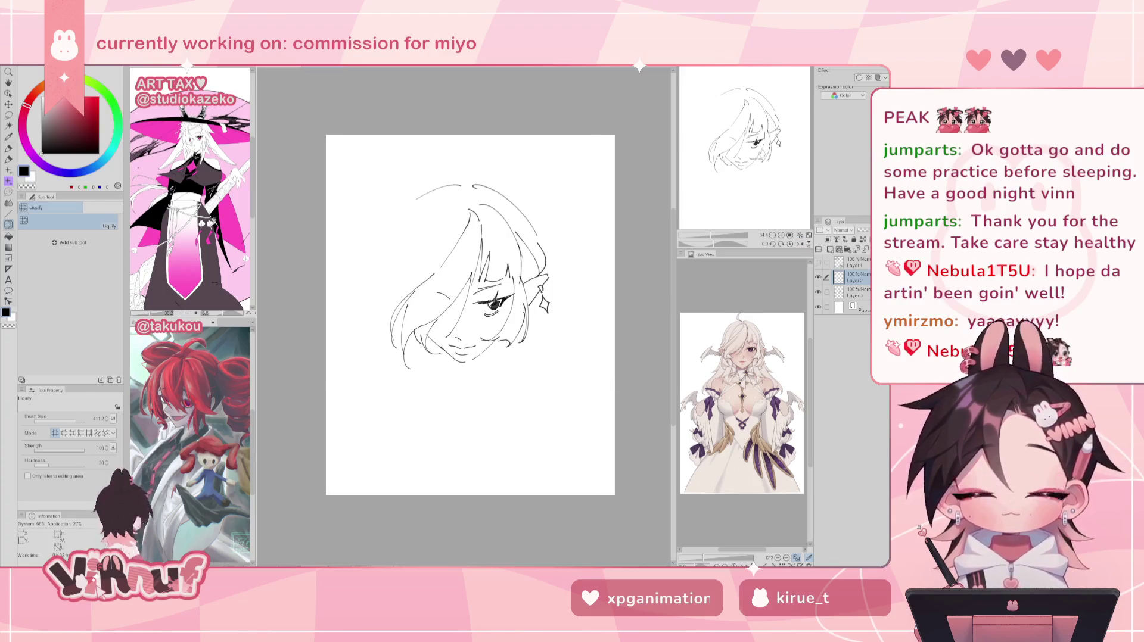
{"action": "key", "text": "p"}
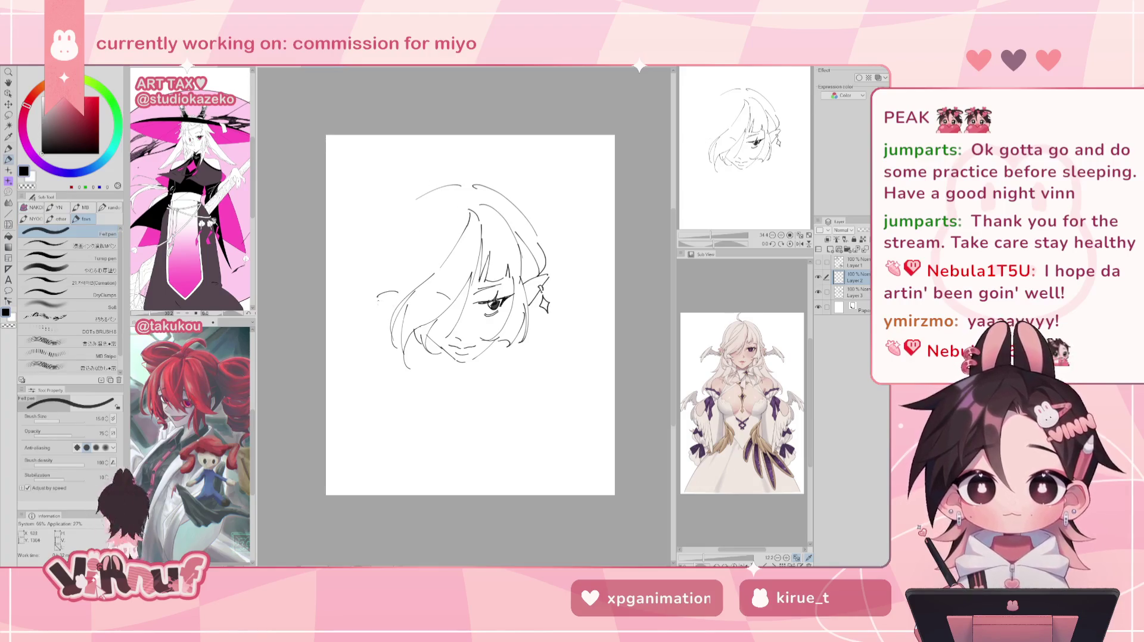
- Try curves for the head's left outline and top-of-head strands, undoing each retry
{"action": "left_click_drag", "start_coordinate": [391, 280], "coordinate": [393, 295]}
{"action": "key", "text": "ctrl+z"}
{"action": "key", "text": "ctrl+z"}
{"action": "key", "text": "ctrl+z"}
{"action": "key", "text": "ctrl+z"}
{"action": "key", "text": "ctrl+z"}
{"action": "key", "text": "ctrl+z"}
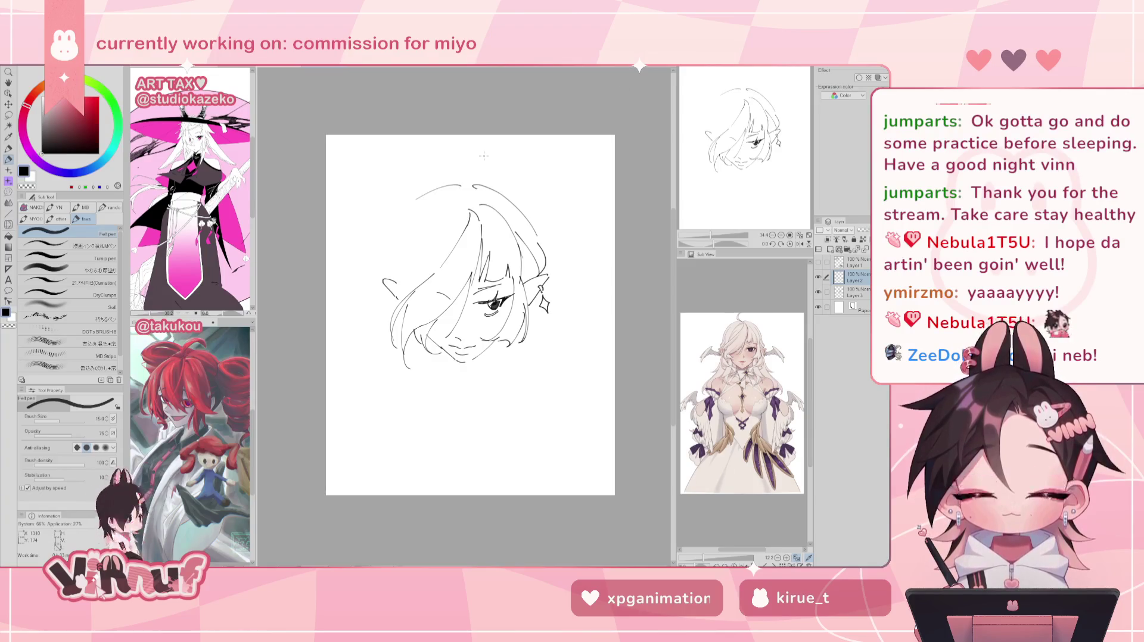
{"action": "left_click_drag", "start_coordinate": [425, 213], "coordinate": [463, 205]}
{"action": "key", "text": "ctrl+z"}
{"action": "key", "text": "ctrl+z"}
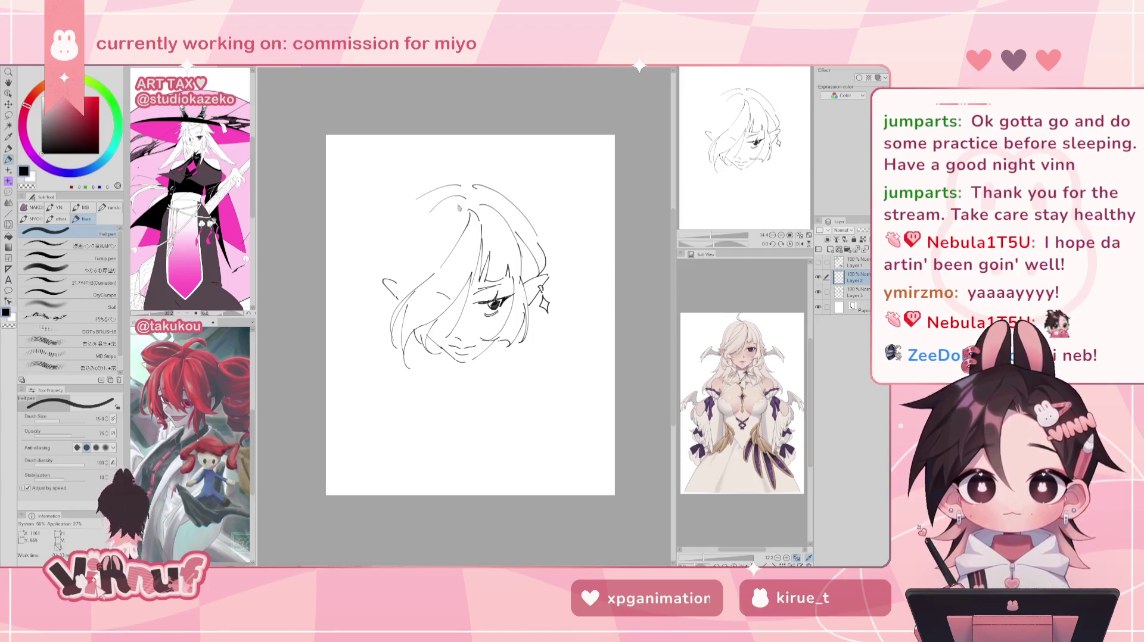
{"action": "left_click_drag", "start_coordinate": [398, 278], "coordinate": [442, 198]}
{"action": "key", "text": "ctrl+z"}
{"action": "left_click_drag", "start_coordinate": [398, 300], "coordinate": [432, 210]}
{"action": "key", "text": "ctrl+z"}
{"action": "left_click_drag", "start_coordinate": [398, 298], "coordinate": [429, 208]}
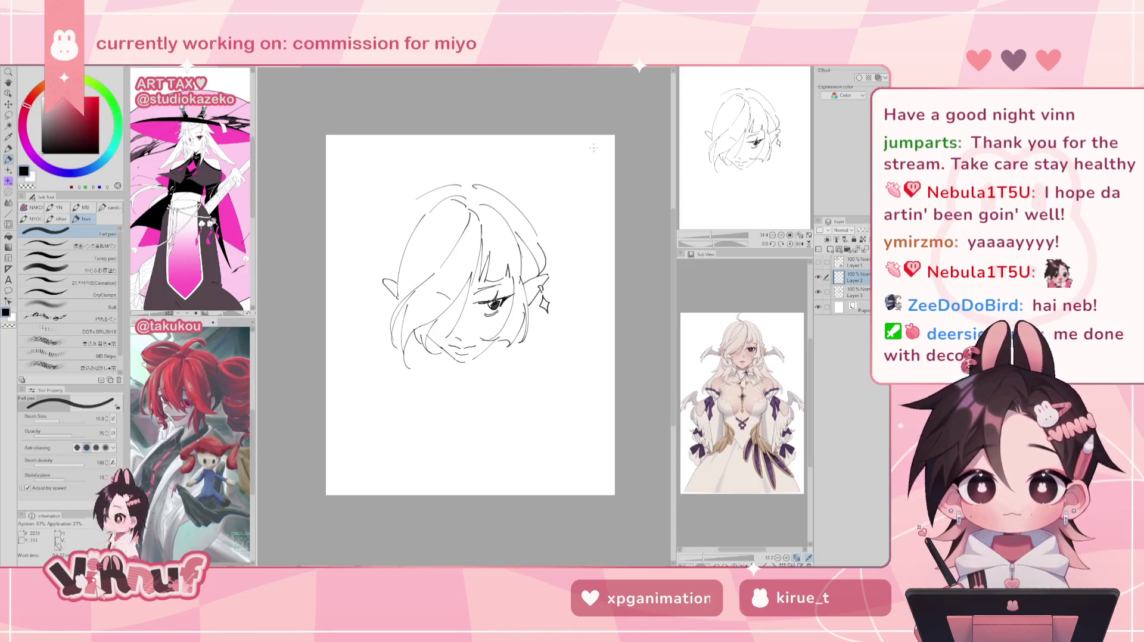
- Redraw the upper-left edge of the head repeatedly until the outline sits right
{"action": "left_click_drag", "start_coordinate": [384, 274], "coordinate": [413, 200]}
{"action": "key", "text": "ctrl+z"}
{"action": "key", "text": "ctrl+z"}
{"action": "left_click_drag", "start_coordinate": [389, 262], "coordinate": [418, 201]}
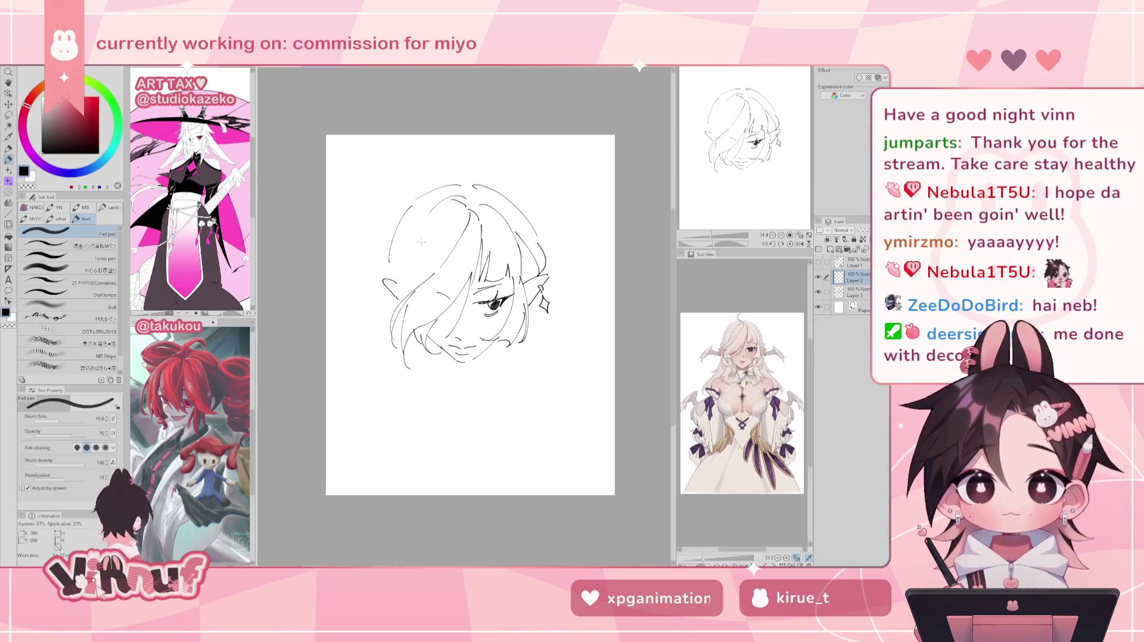
{"action": "left_click_drag", "start_coordinate": [399, 297], "coordinate": [429, 212]}
{"action": "key", "text": "ctrl+z"}
{"action": "key", "text": "ctrl+z"}
{"action": "left_click_drag", "start_coordinate": [398, 301], "coordinate": [426, 222]}
{"action": "key", "text": "ctrl+z"}
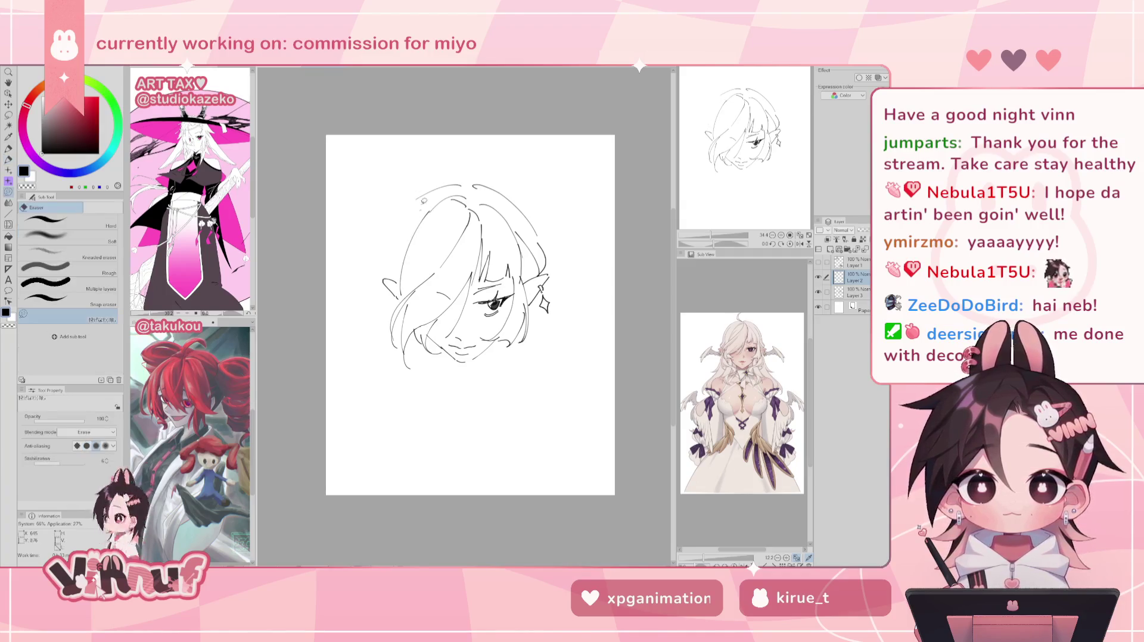
{"action": "left_click_drag", "start_coordinate": [388, 266], "coordinate": [412, 201]}
{"action": "key", "text": "ctrl+z"}
{"action": "key", "text": "ctrl+z"}
{"action": "key", "text": "ctrl+z"}
{"action": "left_click_drag", "start_coordinate": [382, 275], "coordinate": [411, 201]}
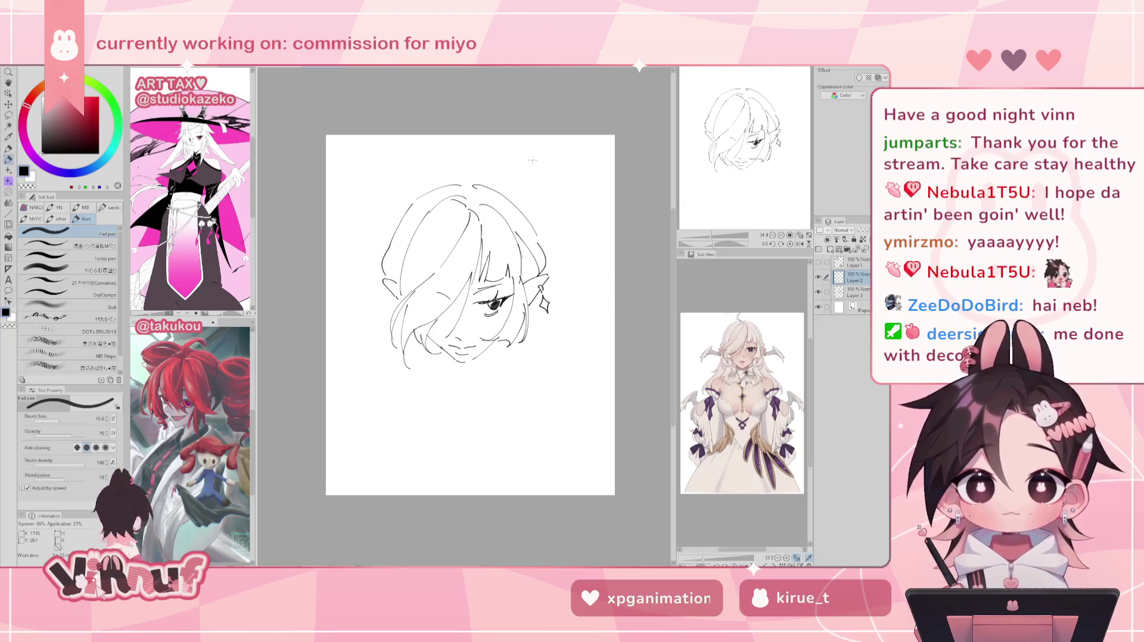
{"action": "key", "text": "ctrl+z"}
{"action": "left_click_drag", "start_coordinate": [384, 262], "coordinate": [419, 214]}
{"action": "key", "text": "ctrl+z"}
{"action": "left_click_drag", "start_coordinate": [385, 262], "coordinate": [421, 213]}
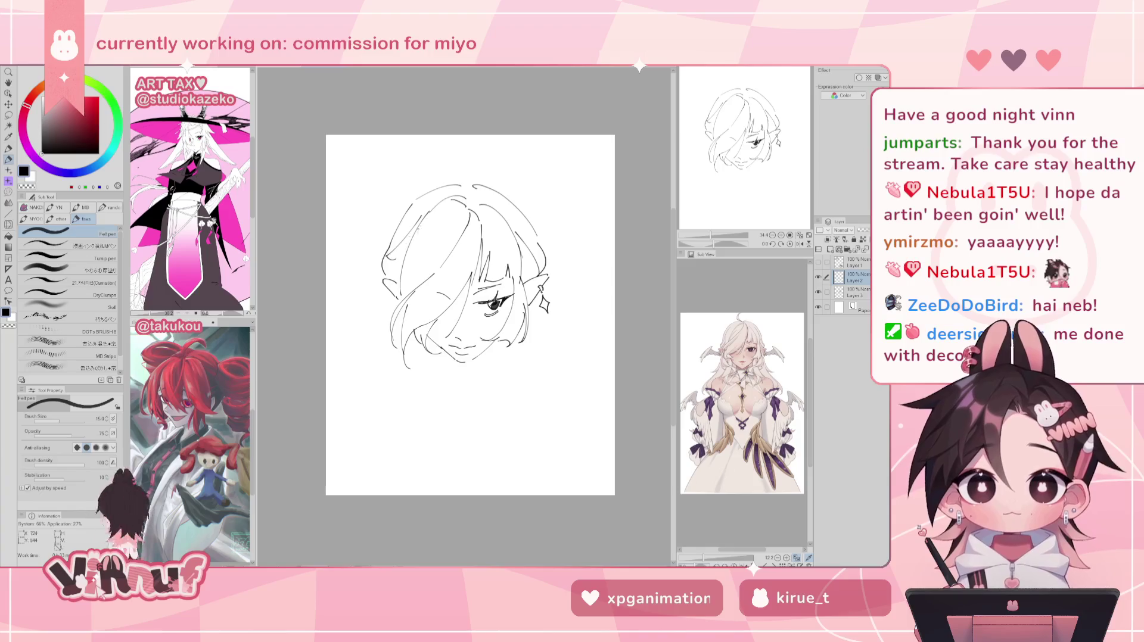
- Add a short strand to the hair on Layer 3
{"action": "key", "text": "e"}
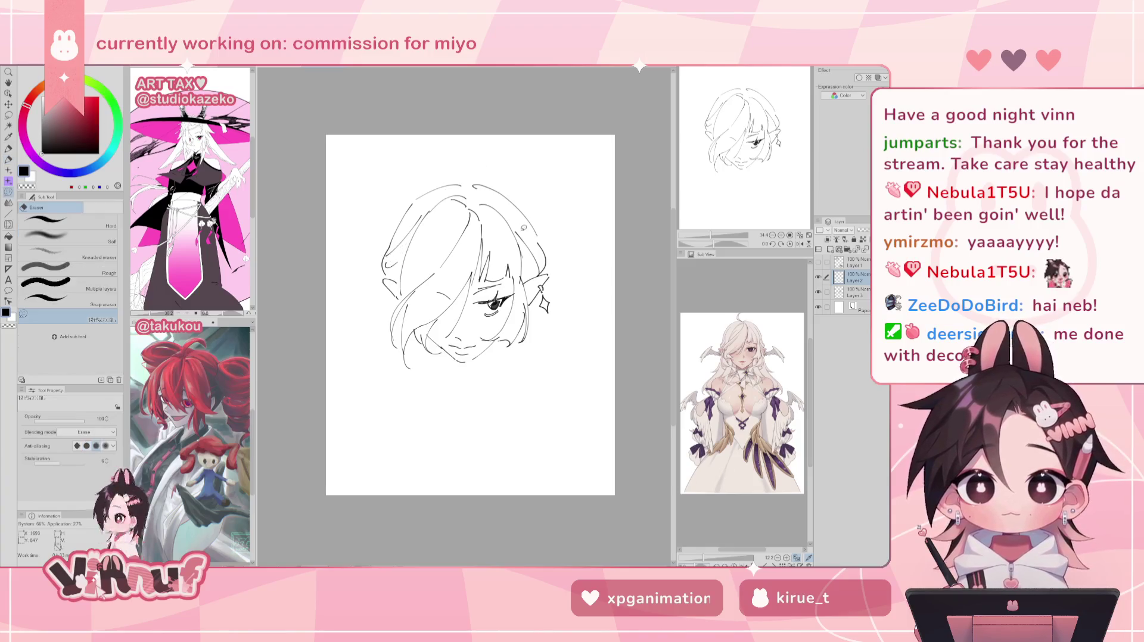
{"action": "left_click", "coordinate": [857, 292]}
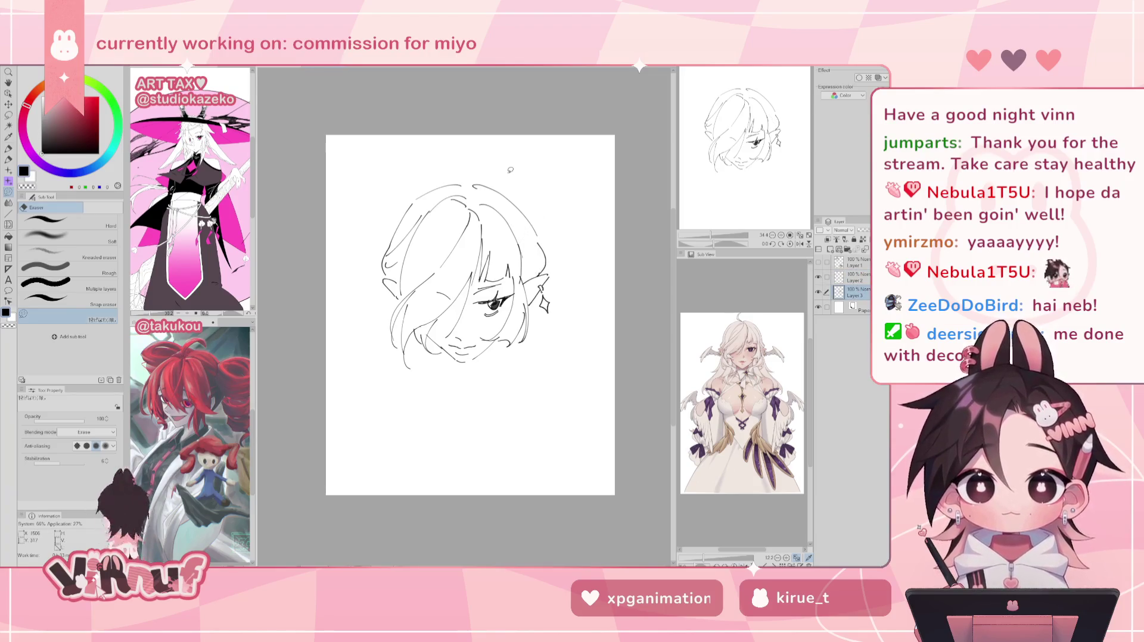
{"action": "key", "text": "p"}
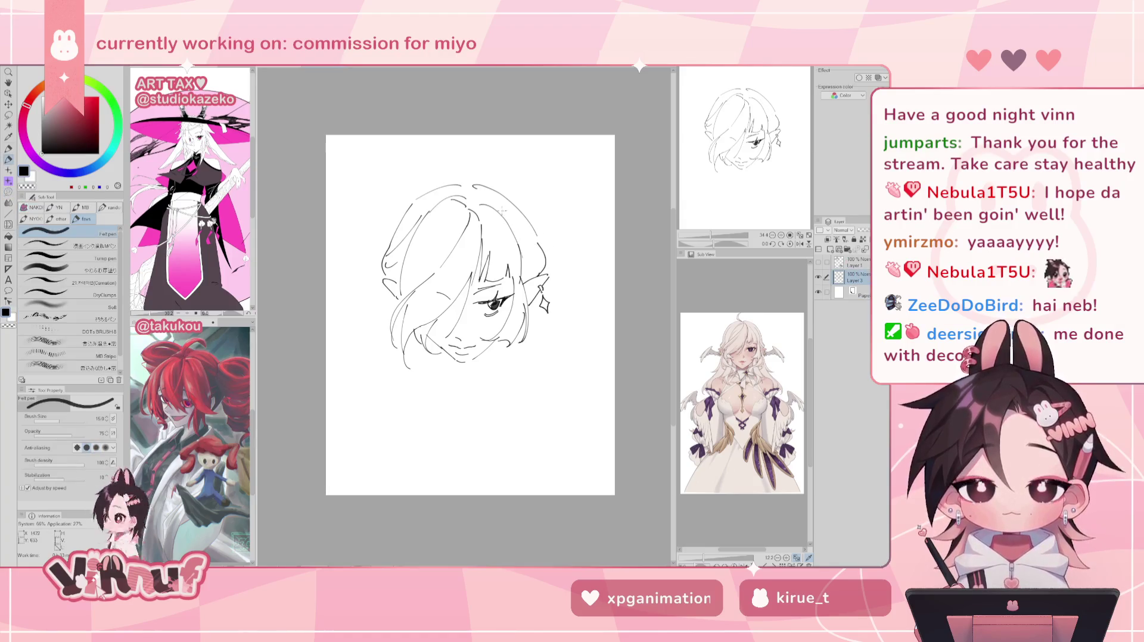
{"action": "left_click_drag", "start_coordinate": [539, 267], "coordinate": [514, 230]}
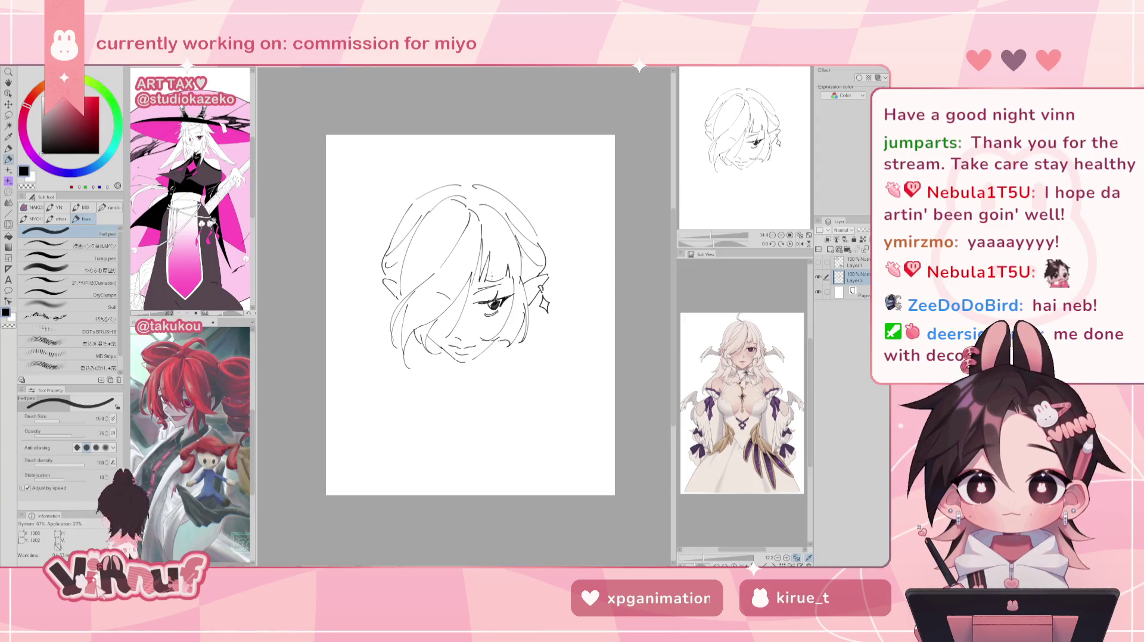
{"action": "key", "text": "e"}
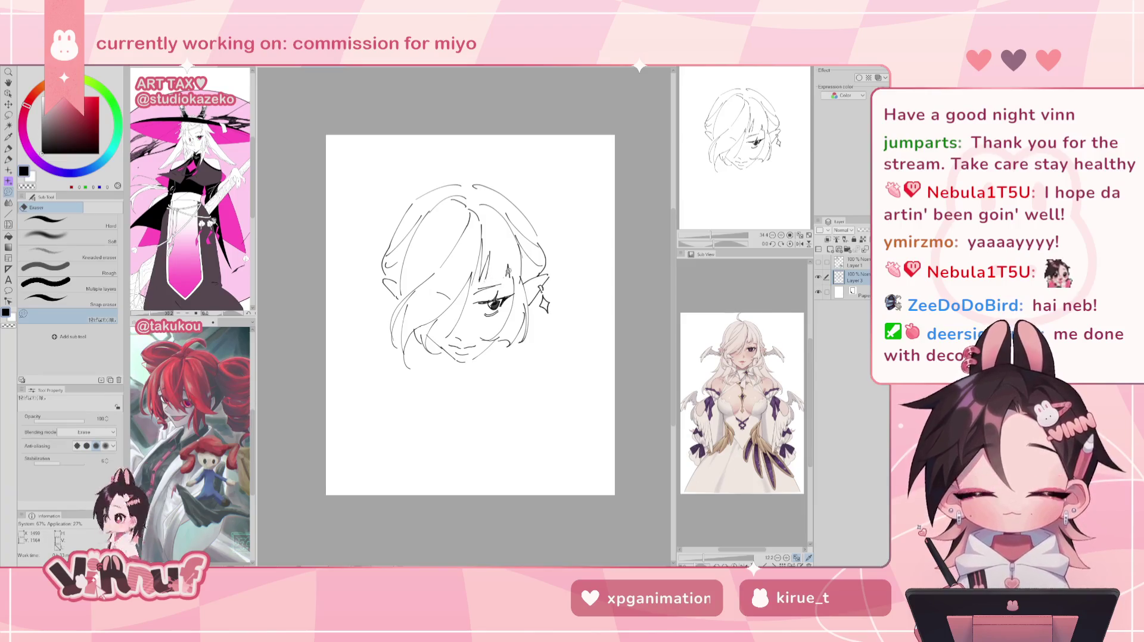
{"action": "key", "text": "p"}
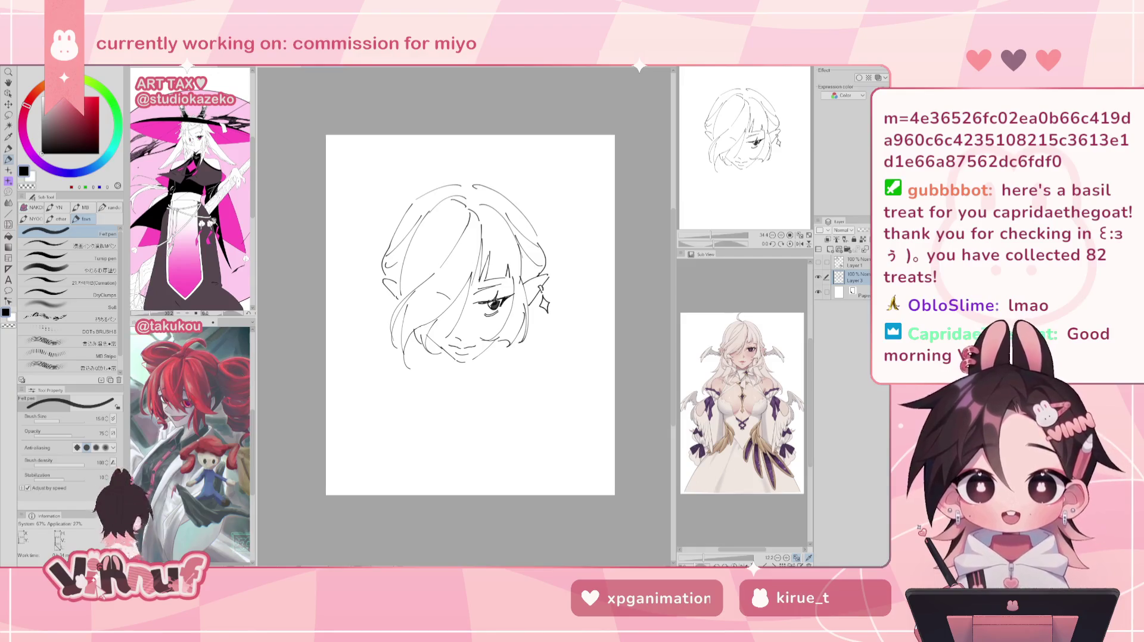
- Switch to the birthday-card image and pan to the green-haired character
{"action": "left_click", "coordinate": [18, 60]}
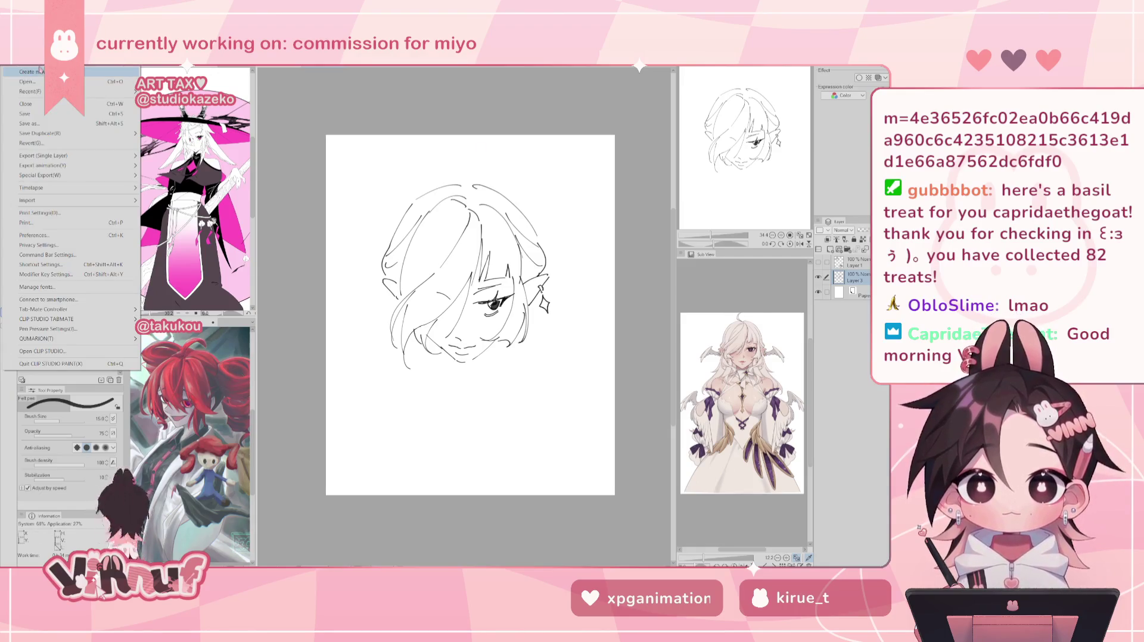
{"action": "key", "text": "Escape"}
{"action": "key", "text": "ctrl+Tab"}
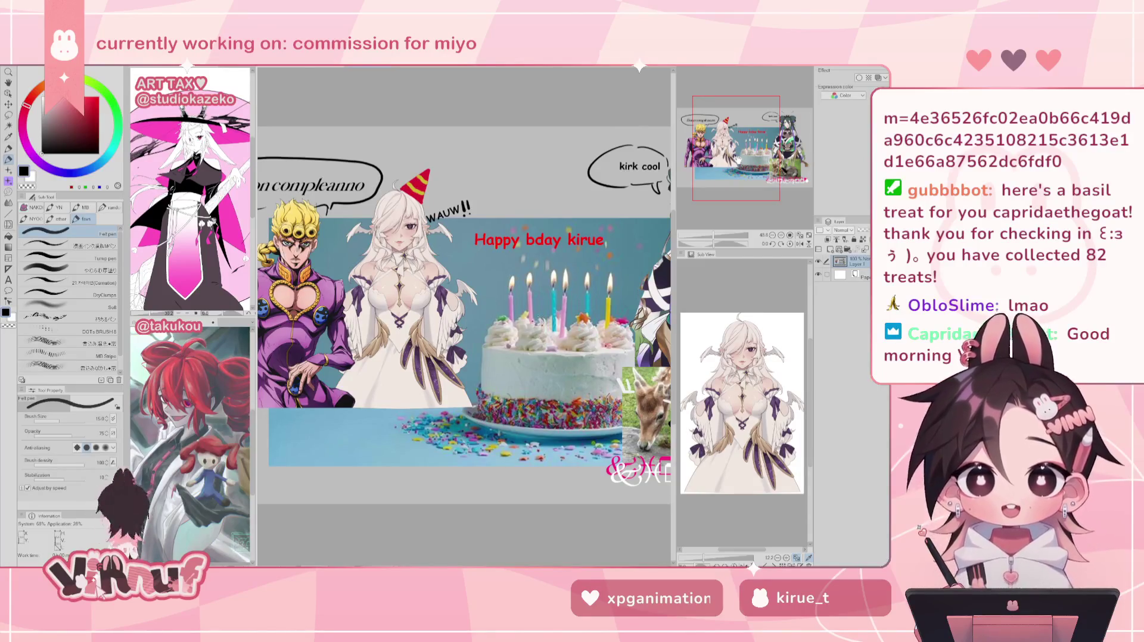
{"action": "left_click_drag", "start_coordinate": [739, 159], "coordinate": [730, 160]}
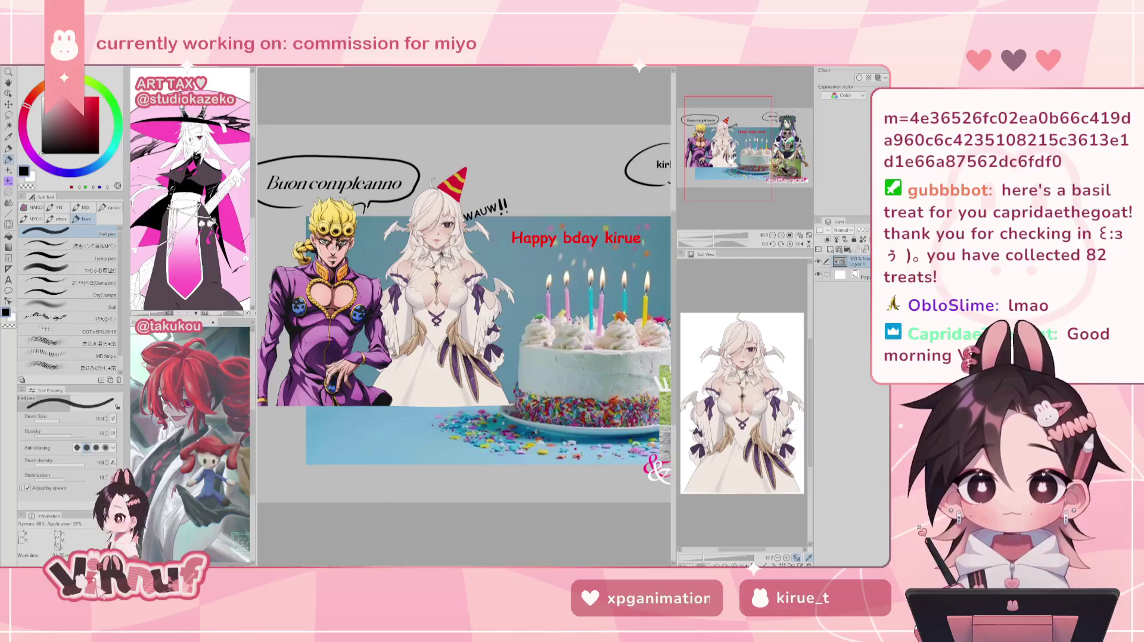
{"action": "left_click_drag", "start_coordinate": [731, 160], "coordinate": [771, 162]}
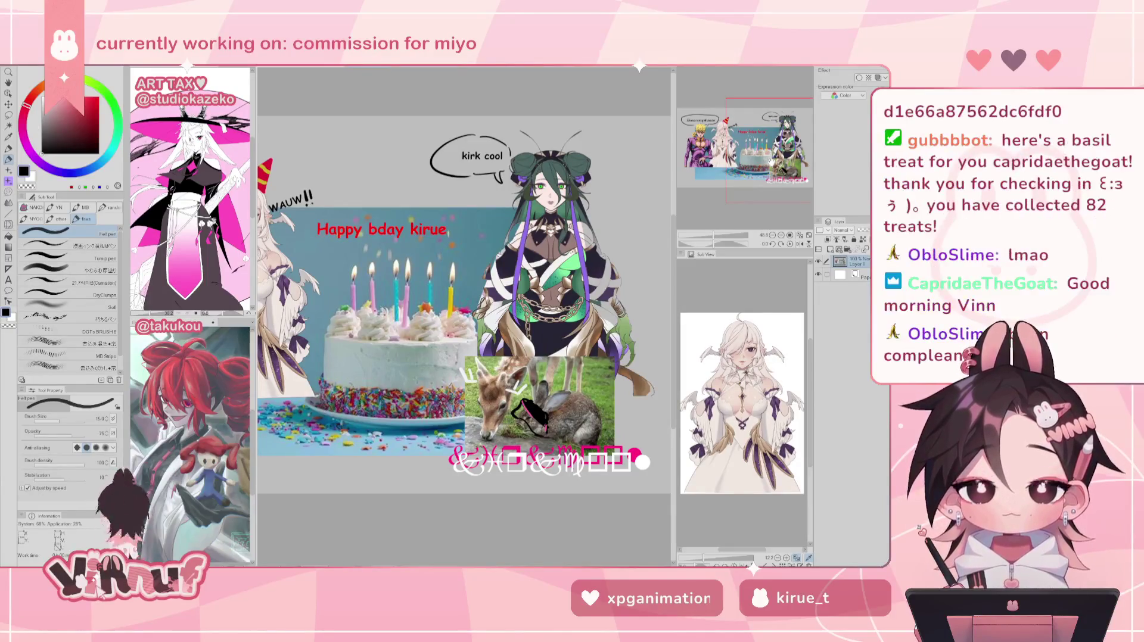
- Zoom around the cake card, then close the birthday-card document
{"action": "scroll", "coordinate": [503, 417], "scroll_direction": "up", "scroll_amount": 2}
{"action": "scroll", "coordinate": [502, 417], "scroll_direction": "up", "scroll_amount": 3}
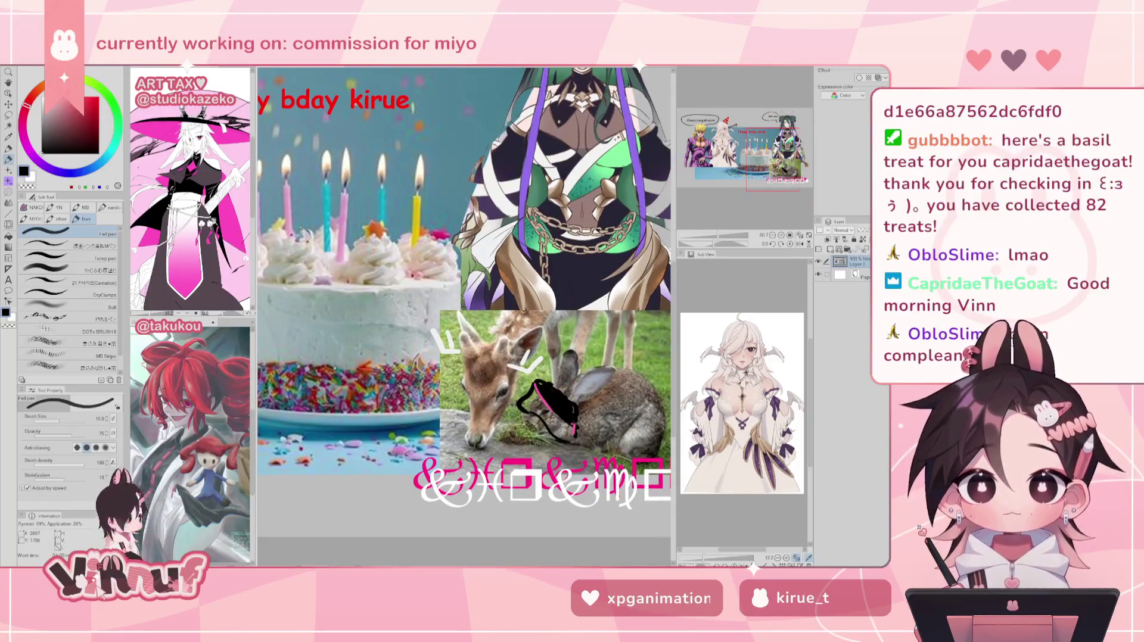
{"action": "scroll", "coordinate": [596, 536], "scroll_direction": "down", "scroll_amount": 2}
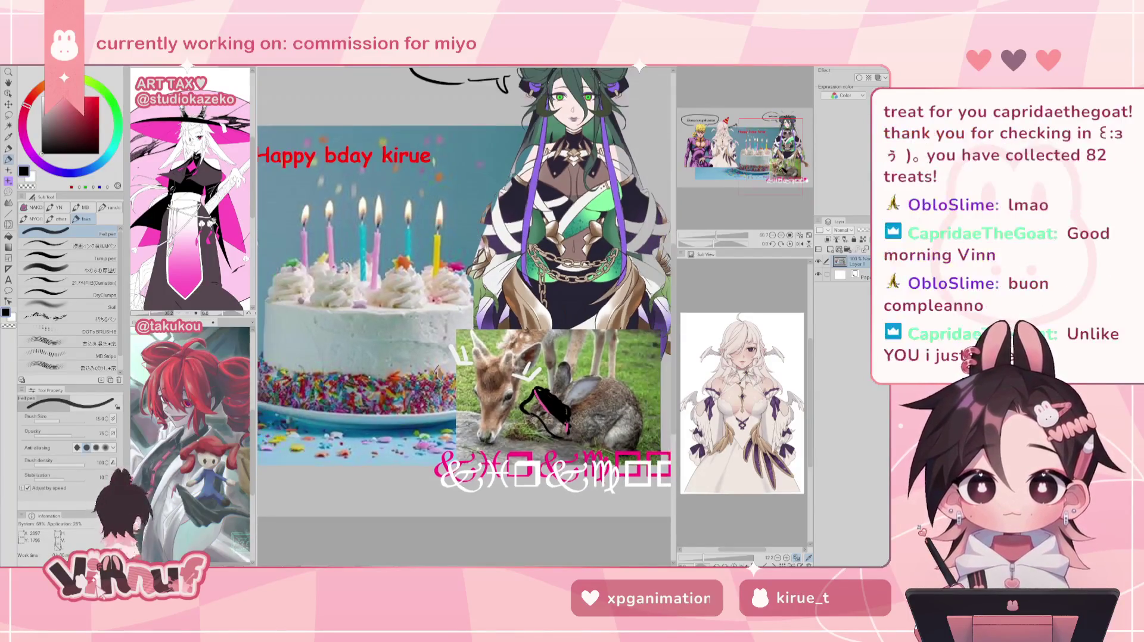
{"action": "scroll", "coordinate": [521, 415], "scroll_direction": "up", "scroll_amount": 1}
{"action": "scroll", "coordinate": [521, 415], "scroll_direction": "up", "scroll_amount": 1}
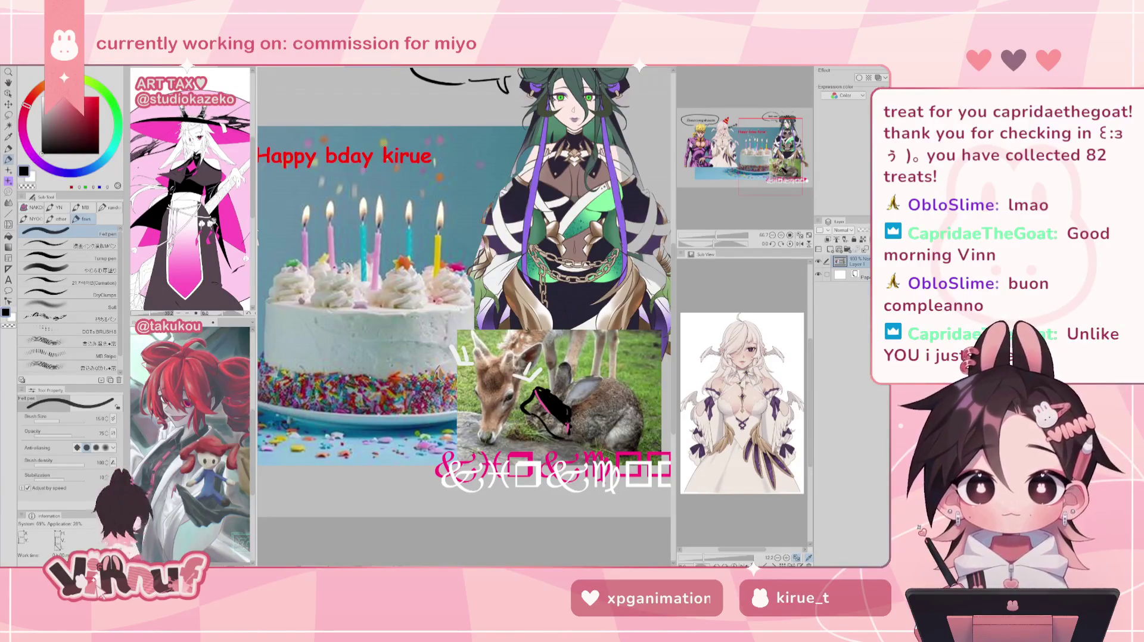
{"action": "mouse_move", "coordinate": [764, 149]}
{"action": "left_mouse_down"}
{"action": "mouse_move", "coordinate": [770, 139]}
{"action": "mouse_move", "coordinate": [741, 143]}
{"action": "left_mouse_up"}
{"action": "left_click", "coordinate": [384, 69]}
{"action": "left_click", "coordinate": [458, 231]}
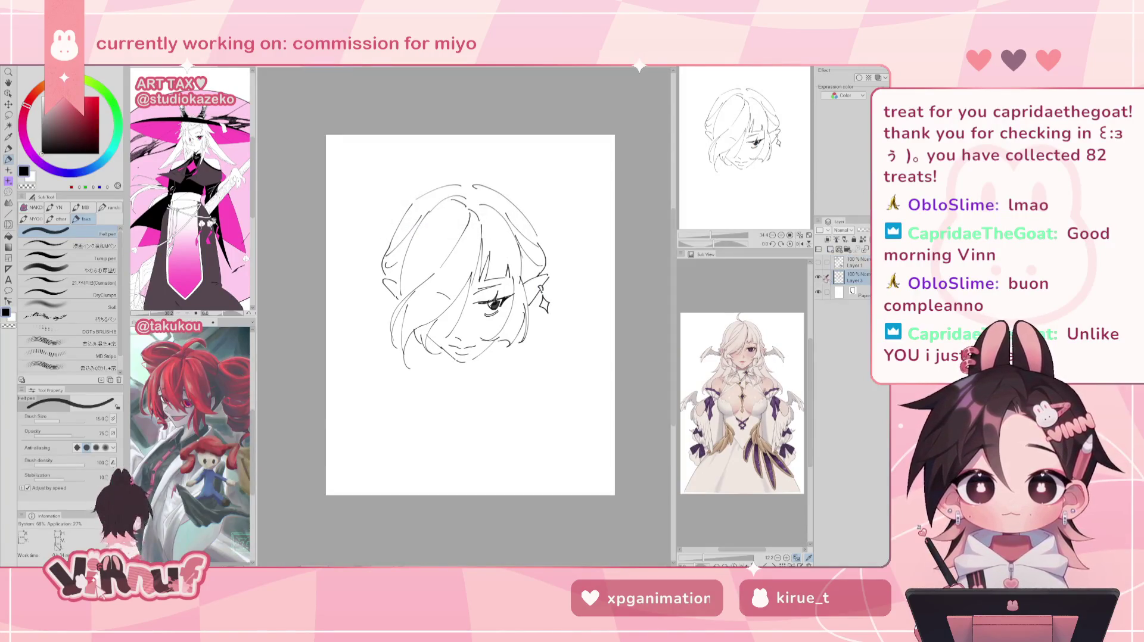
- Try small strokes below the chin and on the face, undoing both
{"action": "mouse_move", "coordinate": [440, 348]}
{"action": "left_mouse_down"}
{"action": "mouse_move", "coordinate": [454, 384]}
{"action": "mouse_move", "coordinate": [440, 381]}
{"action": "mouse_move", "coordinate": [442, 351]}
{"action": "left_mouse_up"}
{"action": "key", "text": "ctrl+z"}
{"action": "key", "text": "ctrl+z"}
{"action": "key", "text": "ctrl+z"}
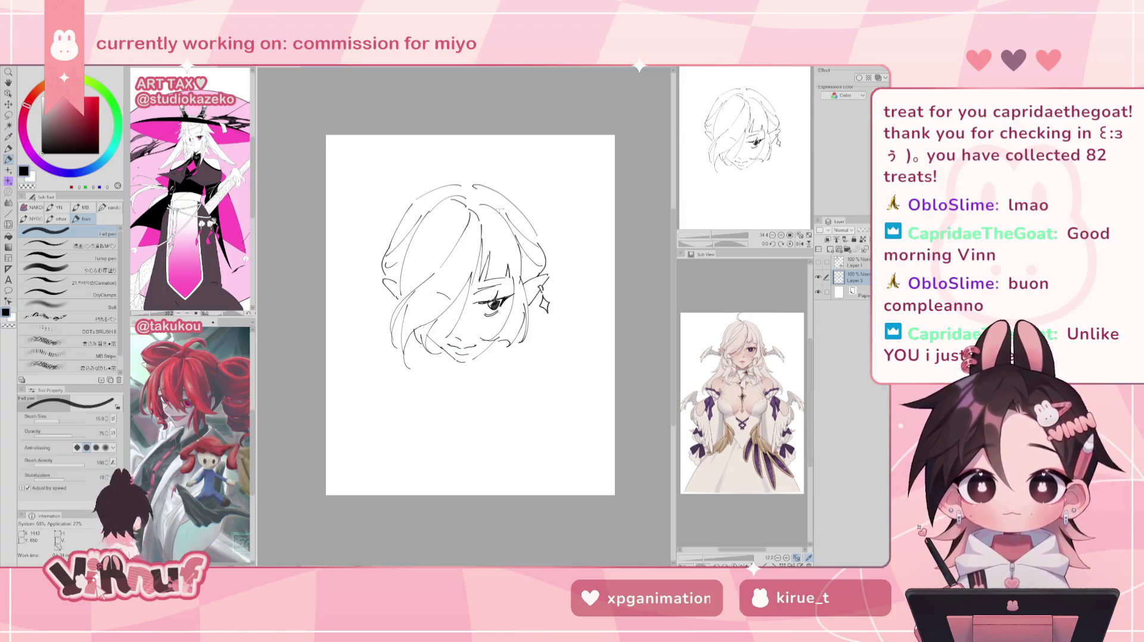
{"action": "key", "text": "e"}
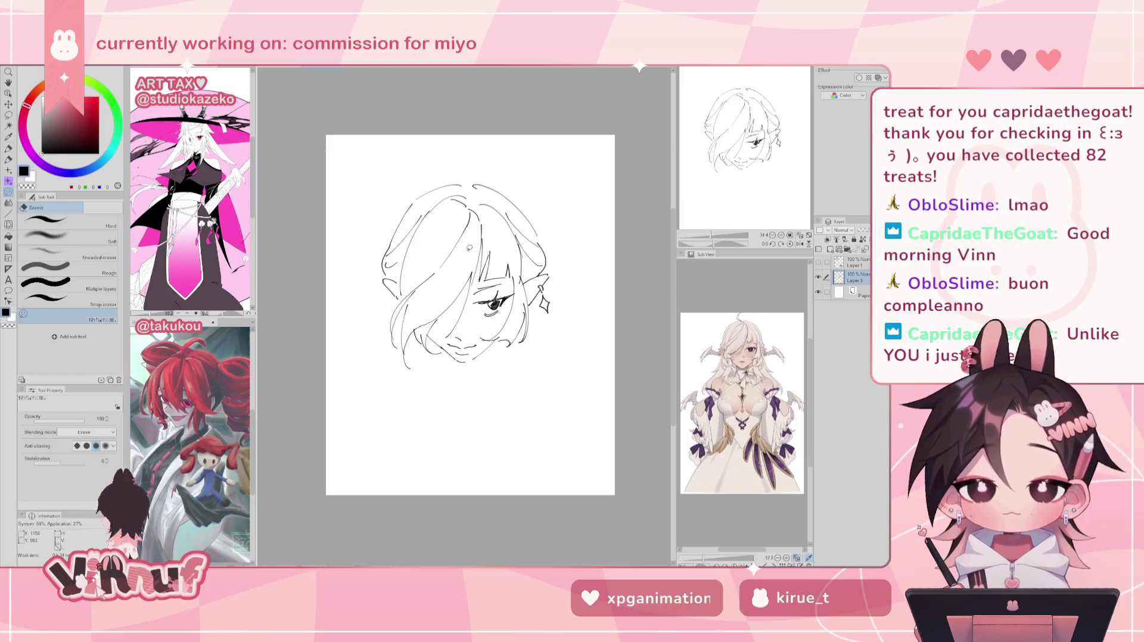
{"action": "key", "text": "p"}
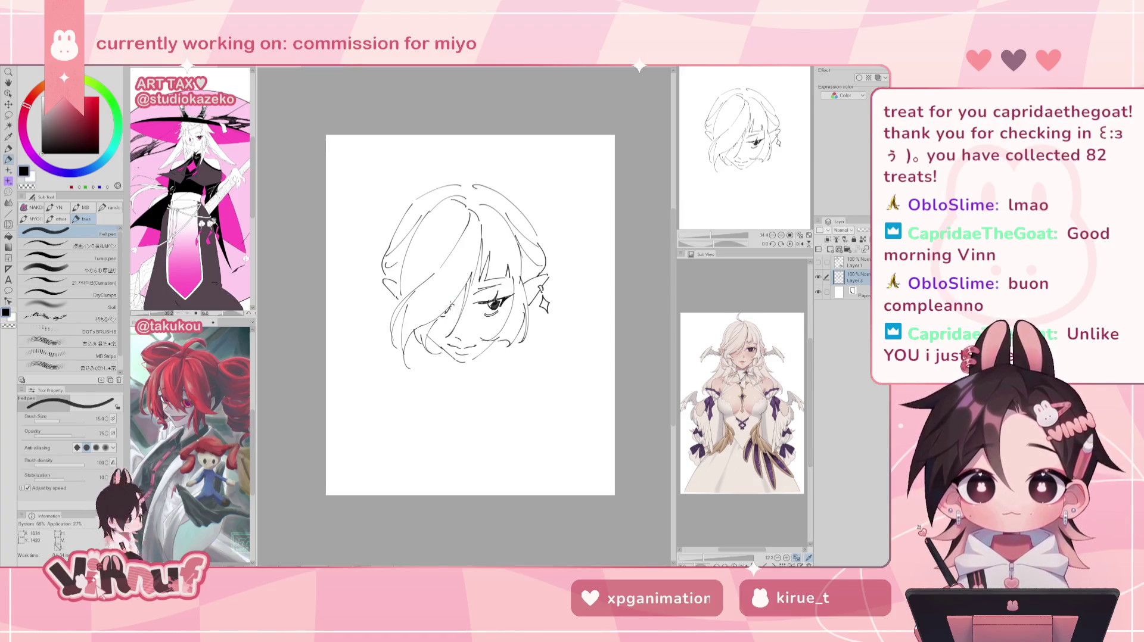
{"action": "left_click_drag", "start_coordinate": [451, 307], "coordinate": [446, 313]}
{"action": "key", "text": "ctrl+z"}
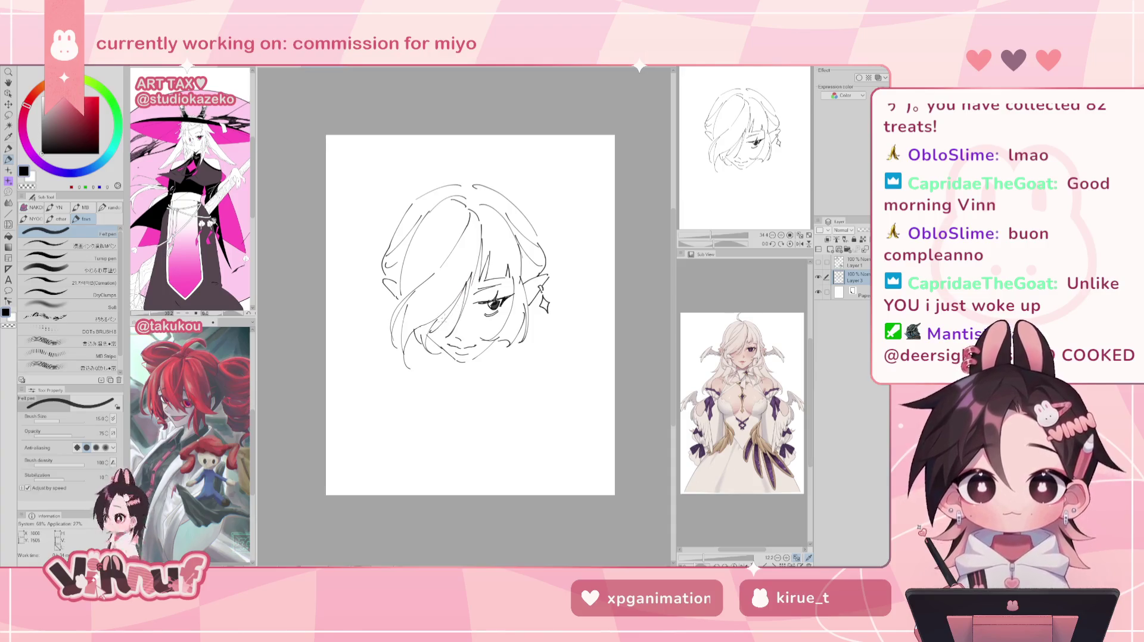
{"action": "key", "text": "e"}
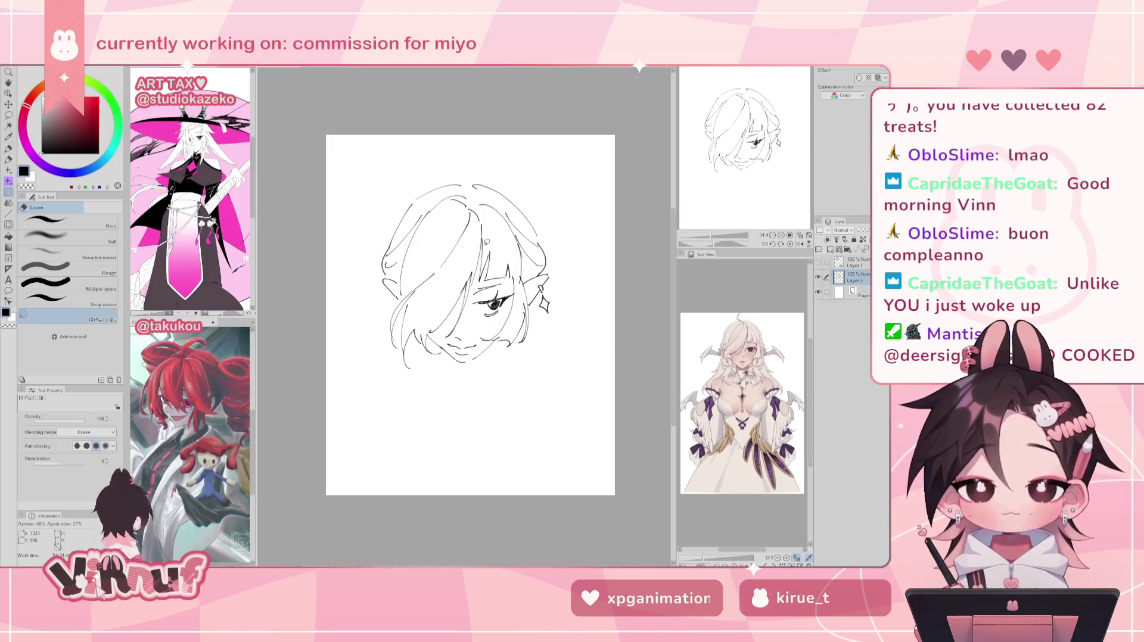
{"action": "key", "text": "p"}
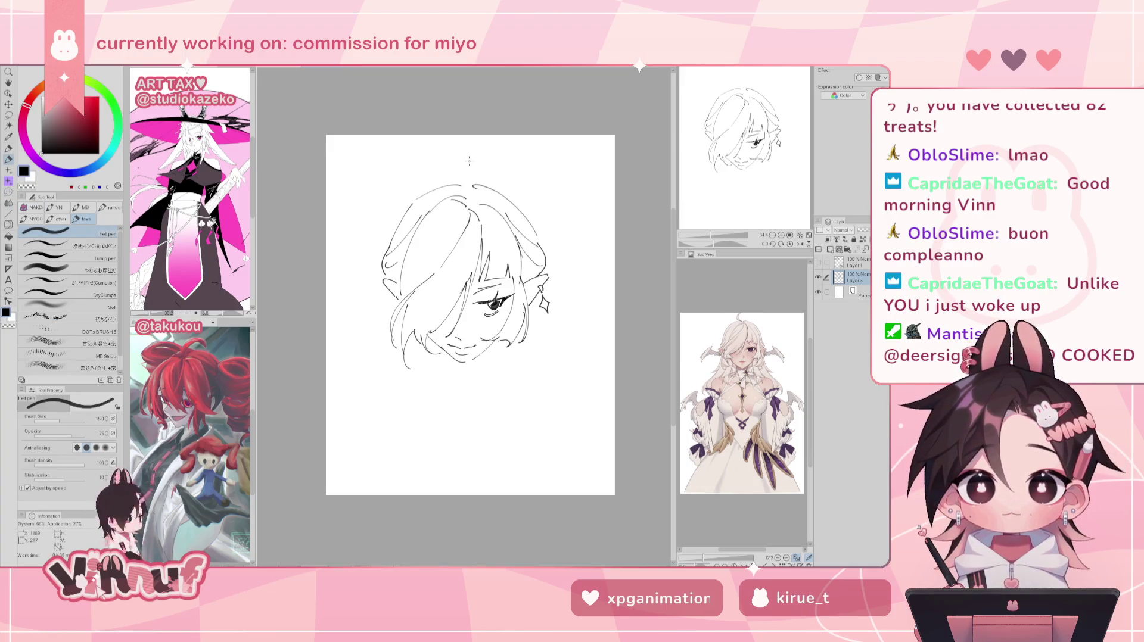
- Draw a tall curled strand rising from the crown, redrawing it several times
{"action": "left_click_drag", "start_coordinate": [468, 189], "coordinate": [454, 149]}
{"action": "key", "text": "ctrl+z"}
{"action": "left_click_drag", "start_coordinate": [467, 191], "coordinate": [479, 146]}
{"action": "key", "text": "ctrl+z"}
{"action": "key", "text": "ctrl+z"}
{"action": "mouse_move", "coordinate": [462, 195]}
{"action": "left_mouse_down"}
{"action": "mouse_move", "coordinate": [451, 158]}
{"action": "mouse_move", "coordinate": [481, 154]}
{"action": "left_mouse_up"}
{"action": "key", "text": "ctrl+z"}
{"action": "key", "text": "ctrl+z"}
{"action": "key", "text": "ctrl+z"}
{"action": "key", "text": "ctrl+z"}
{"action": "key", "text": "ctrl+z"}
{"action": "left_click_drag", "start_coordinate": [461, 192], "coordinate": [485, 152]}
{"action": "key", "text": "ctrl+z"}
{"action": "key", "text": "ctrl+z"}
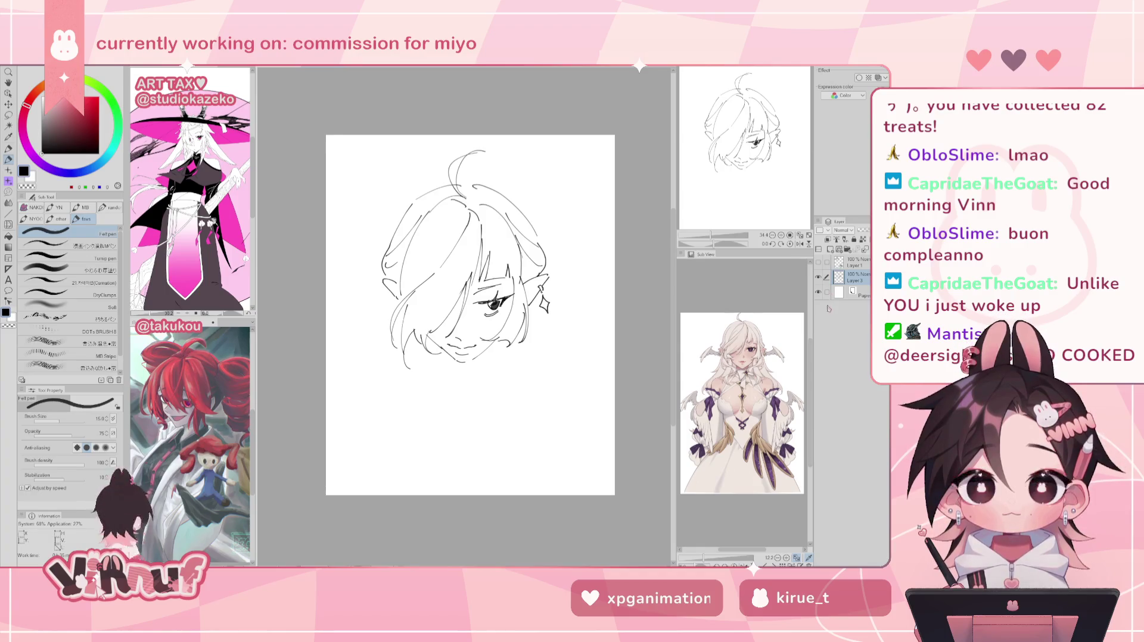
{"action": "left_click", "coordinate": [830, 249]}
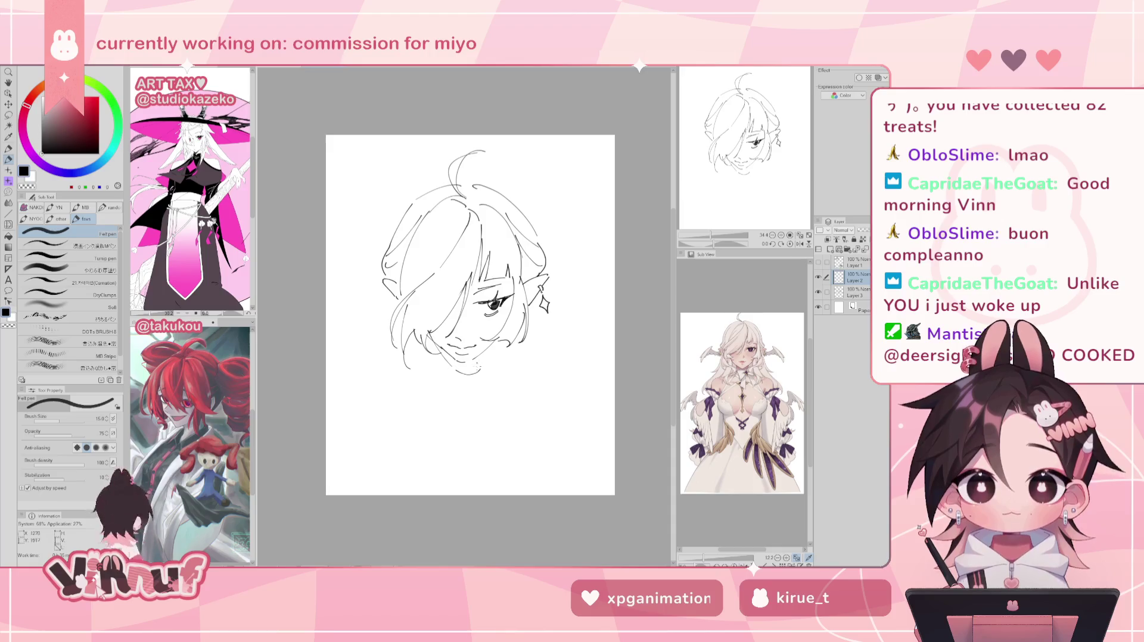
- Sketch the chin, collar strokes below the face and the right jawline, undoing stray attempts
{"action": "left_click_drag", "start_coordinate": [432, 340], "coordinate": [474, 373]}
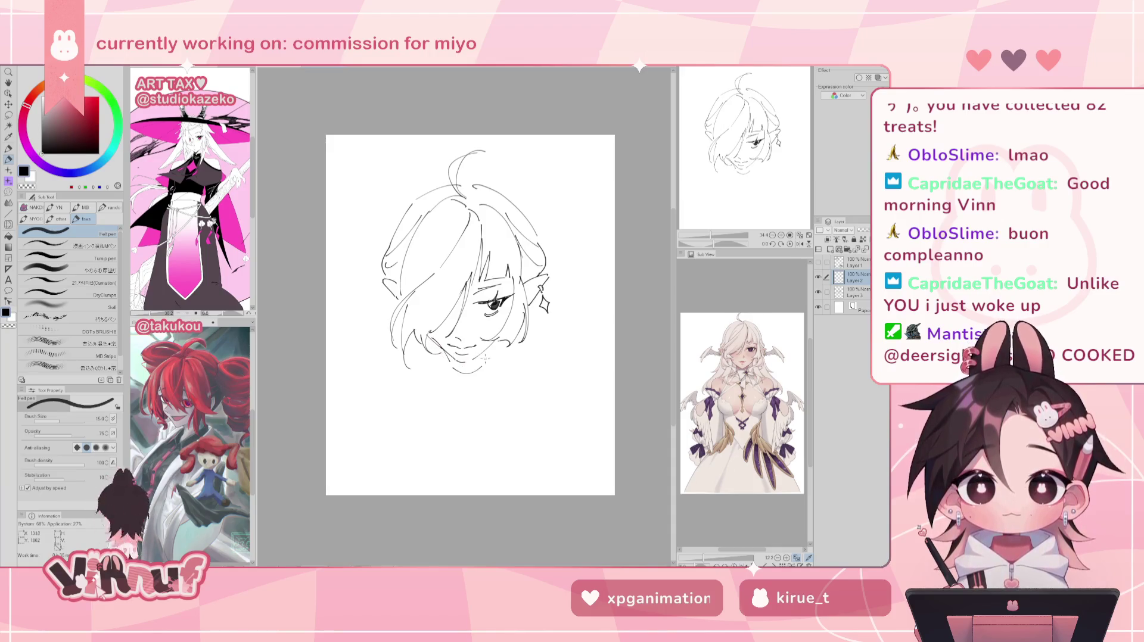
{"action": "key", "text": "ctrl+z"}
{"action": "key", "text": "ctrl+z"}
{"action": "key", "text": "ctrl+z"}
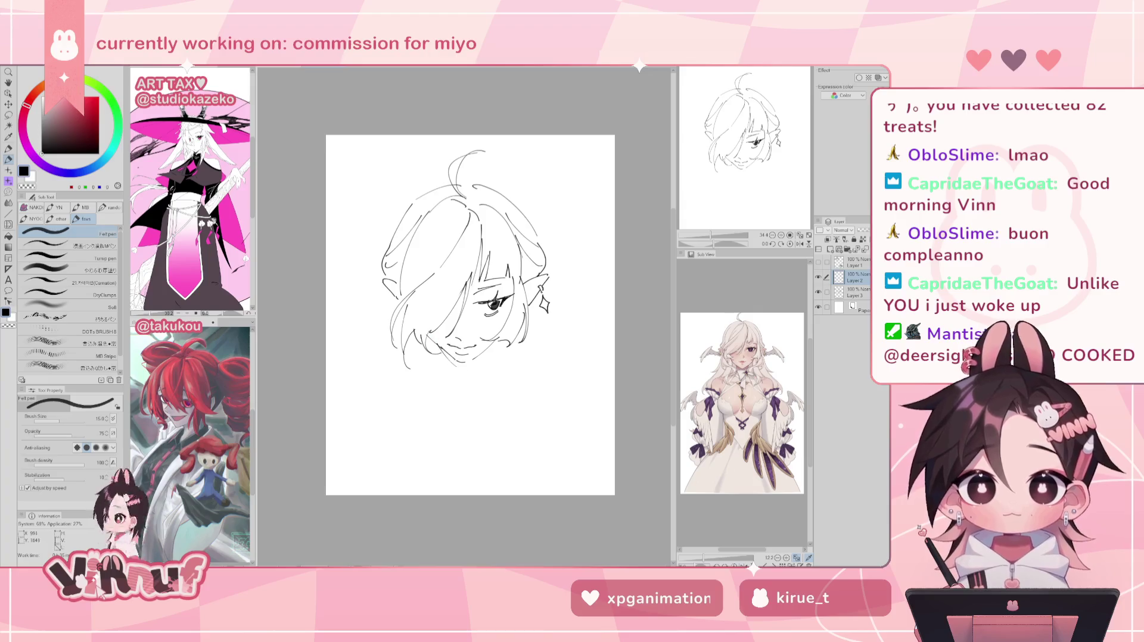
{"action": "left_click_drag", "start_coordinate": [441, 343], "coordinate": [456, 366]}
{"action": "key", "text": "ctrl+z"}
{"action": "key", "text": "ctrl+z"}
{"action": "key", "text": "ctrl+z"}
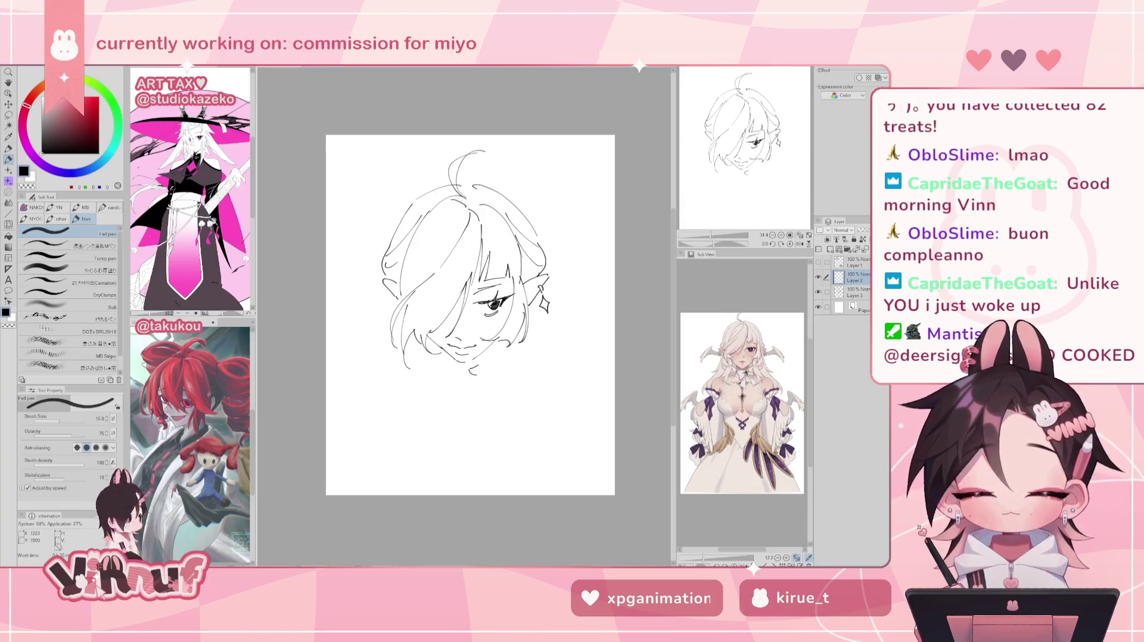
{"action": "mouse_move", "coordinate": [444, 369]}
{"action": "left_mouse_down"}
{"action": "mouse_move", "coordinate": [470, 390]}
{"action": "mouse_move", "coordinate": [460, 387]}
{"action": "left_mouse_up"}
{"action": "key", "text": "ctrl+z"}
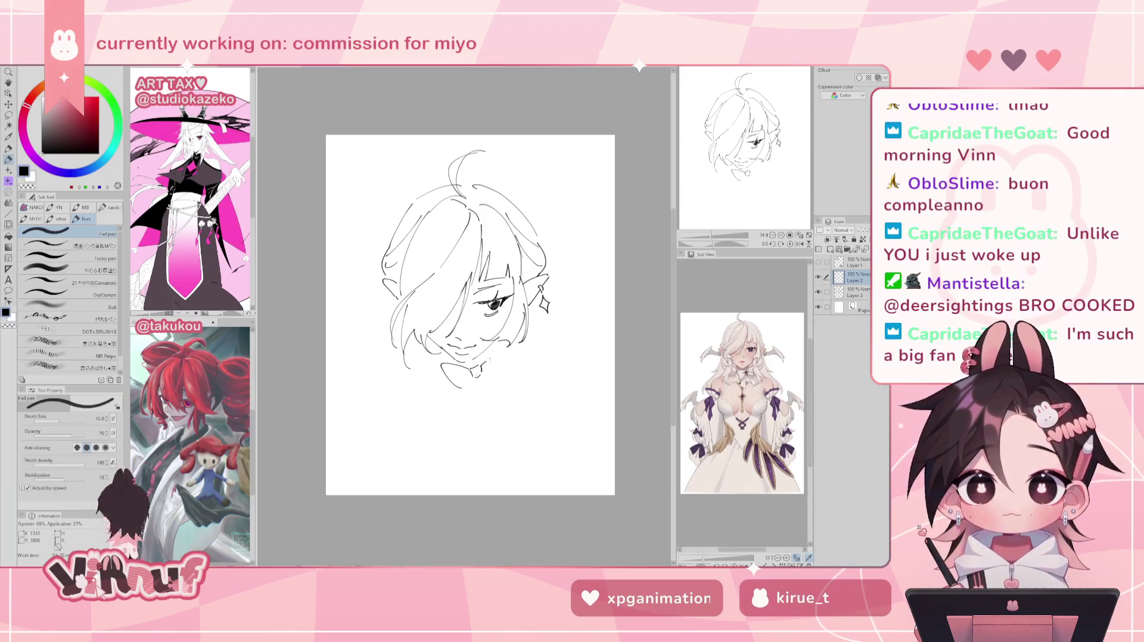
{"action": "left_click_drag", "start_coordinate": [503, 347], "coordinate": [490, 376]}
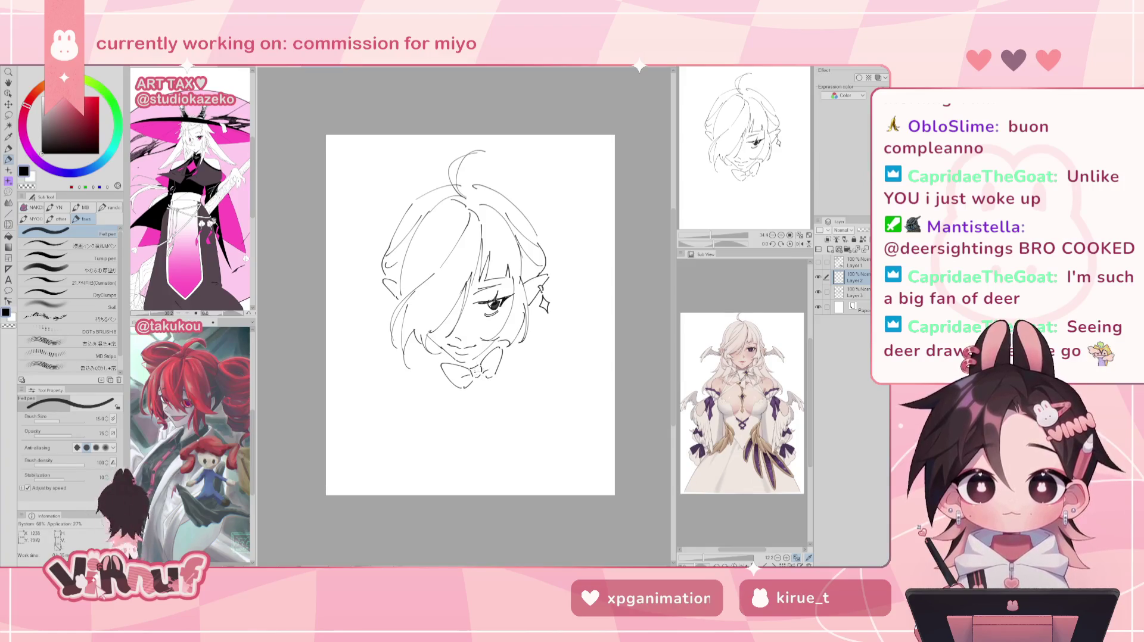
- Erase the old collar lines and draw a sparkle and bow strokes under the chin
{"action": "key", "text": "e"}
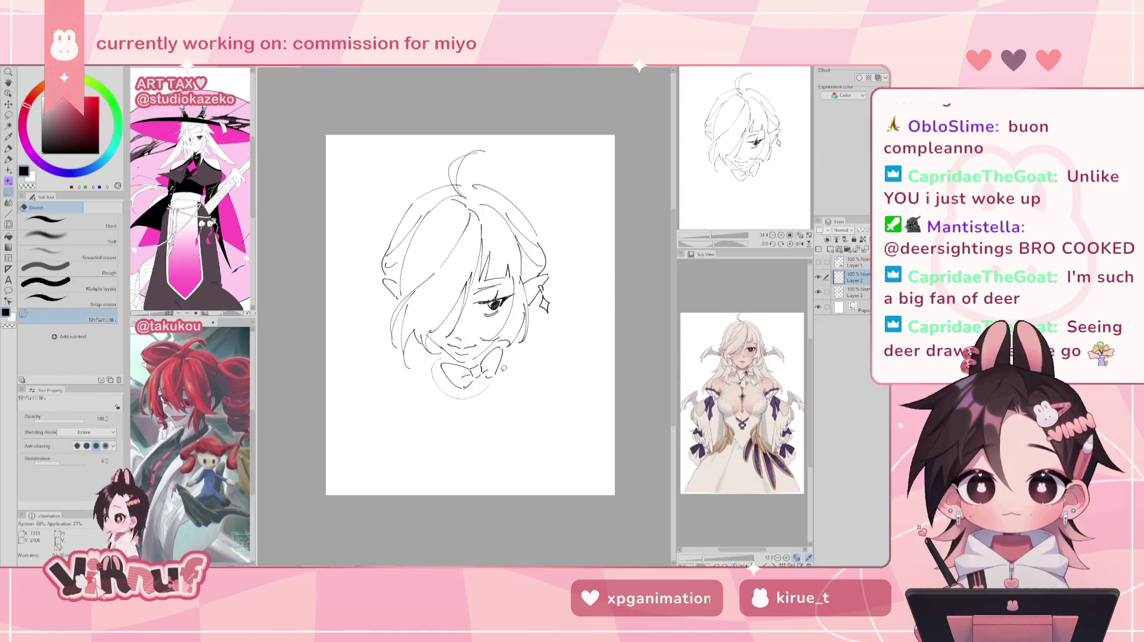
{"action": "left_click_drag", "start_coordinate": [452, 381], "coordinate": [501, 311]}
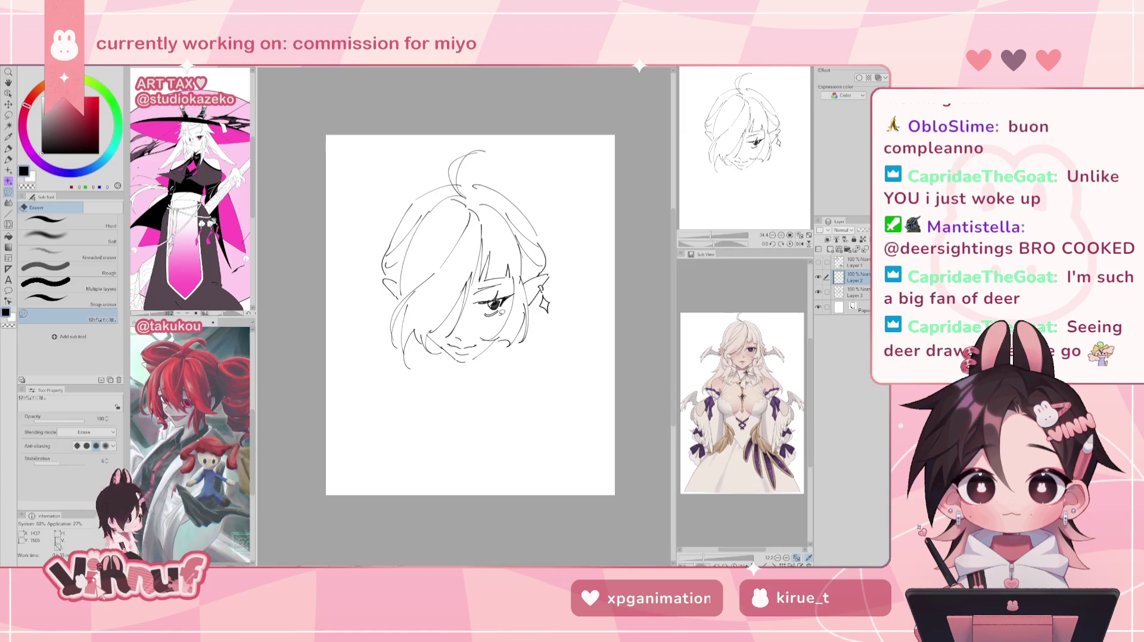
{"action": "key", "text": "p"}
{"action": "left_click_drag", "start_coordinate": [480, 370], "coordinate": [489, 368]}
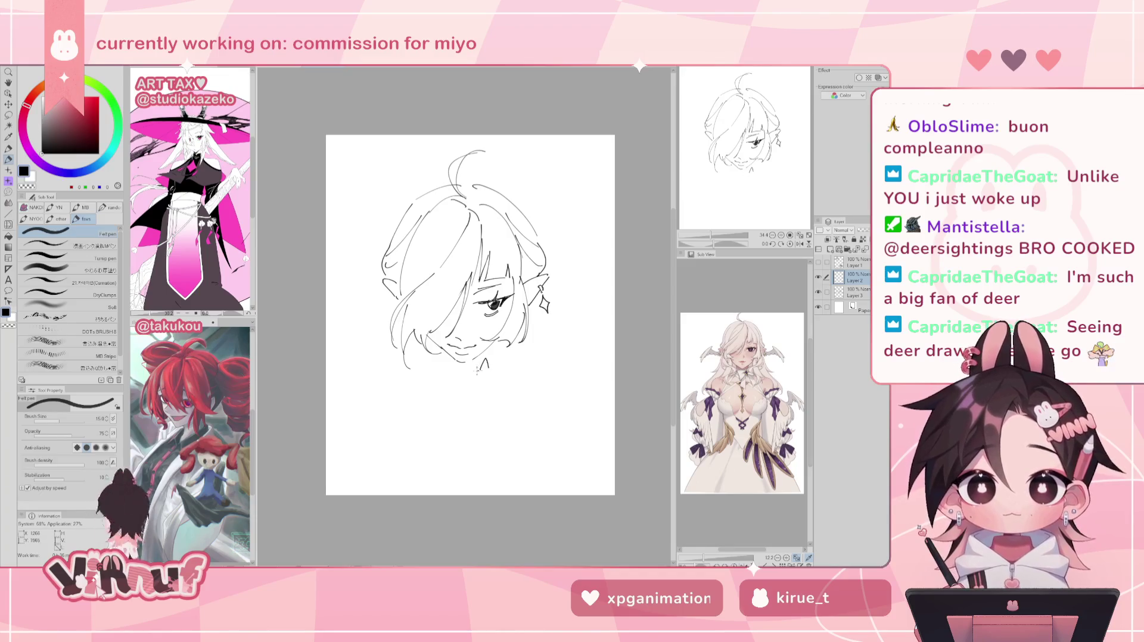
{"action": "mouse_move", "coordinate": [481, 370]}
{"action": "left_mouse_down"}
{"action": "mouse_move", "coordinate": [472, 377]}
{"action": "mouse_move", "coordinate": [488, 377]}
{"action": "left_mouse_up"}
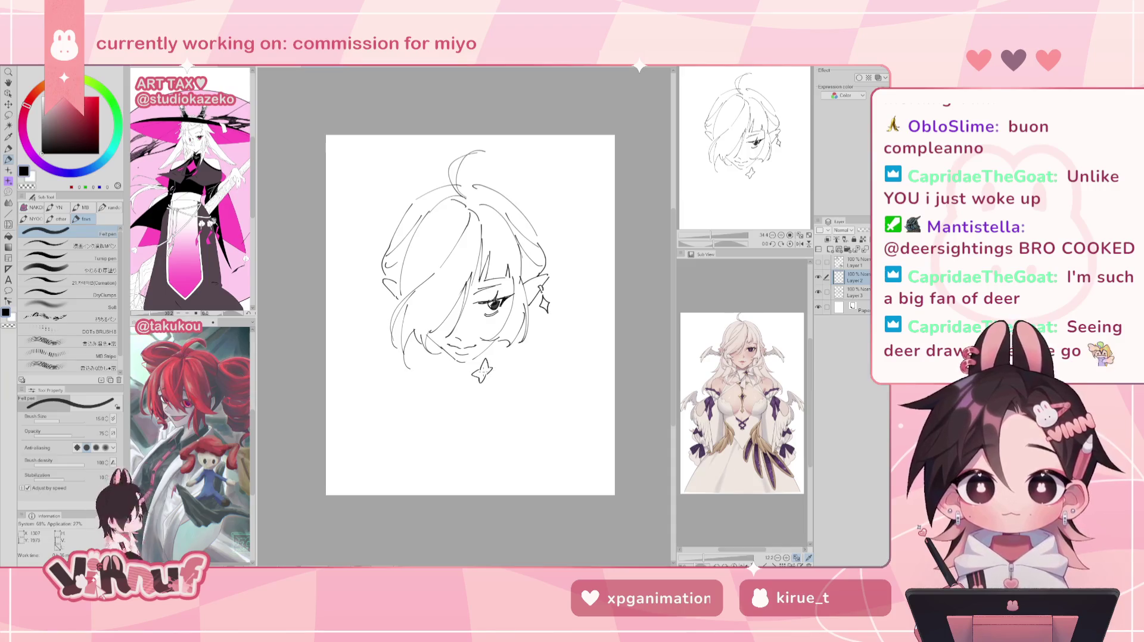
{"action": "left_click_drag", "start_coordinate": [485, 365], "coordinate": [483, 376]}
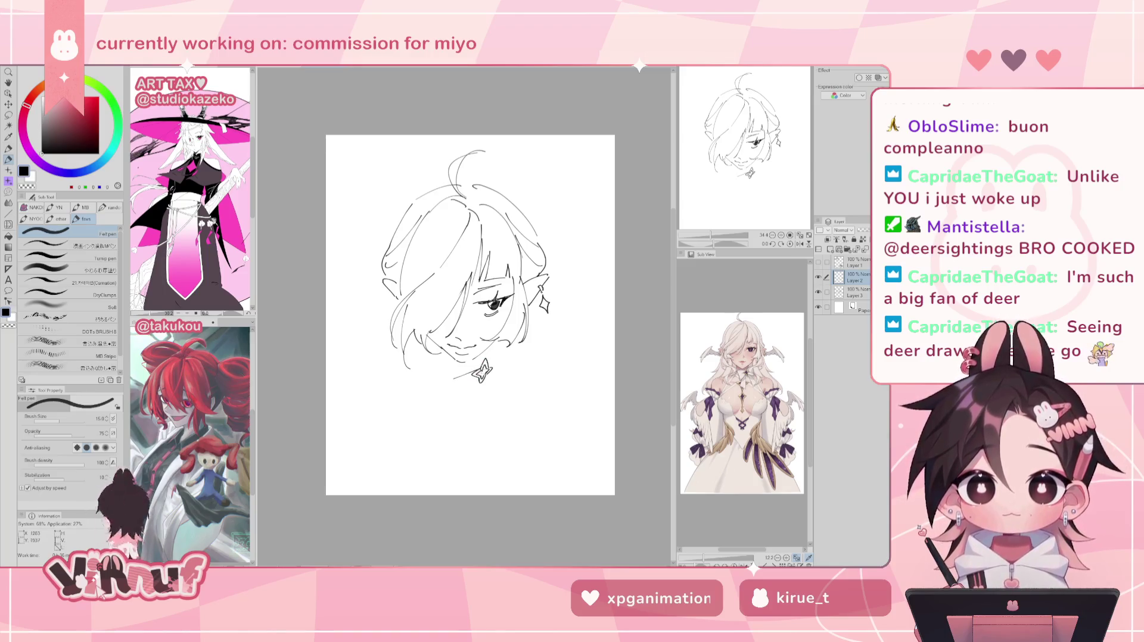
{"action": "left_click_drag", "start_coordinate": [472, 368], "coordinate": [448, 369]}
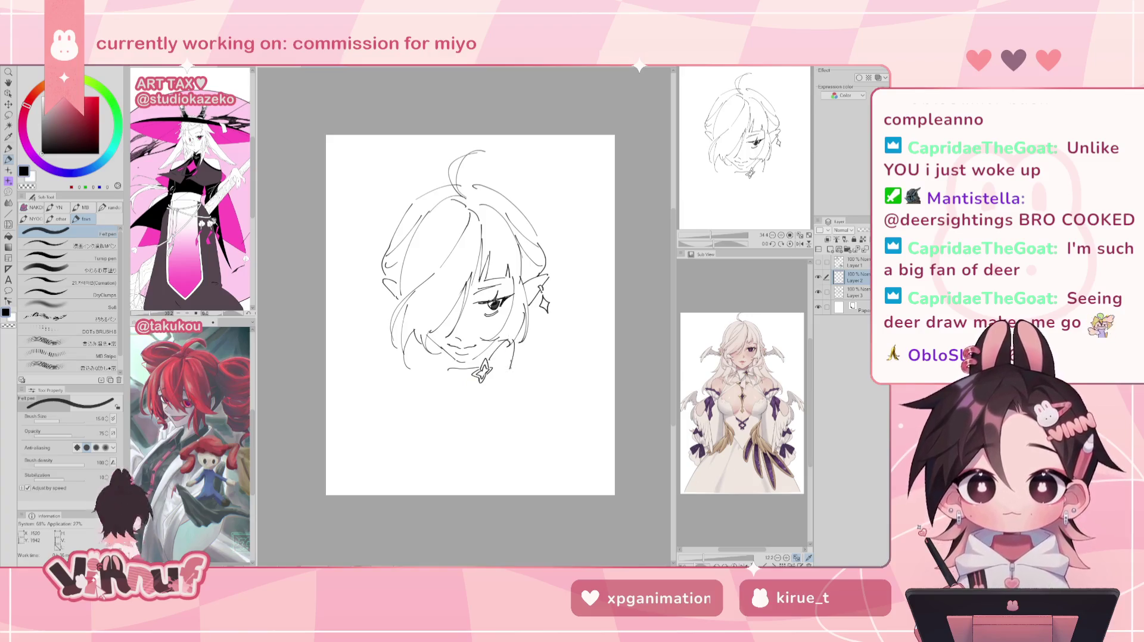
{"action": "mouse_move", "coordinate": [493, 377]}
{"action": "left_mouse_down"}
{"action": "mouse_move", "coordinate": [507, 353]}
{"action": "mouse_move", "coordinate": [448, 397]}
{"action": "mouse_move", "coordinate": [508, 342]}
{"action": "left_mouse_up"}
{"action": "mouse_move", "coordinate": [452, 394]}
{"action": "left_mouse_down"}
{"action": "mouse_move", "coordinate": [476, 379]}
{"action": "mouse_move", "coordinate": [469, 423]}
{"action": "left_mouse_up"}
- Draw the long ribbon tails hanging below the bow, retrying the strokes until they sit right
{"action": "key", "text": "ctrl+z"}
{"action": "left_click_drag", "start_coordinate": [482, 384], "coordinate": [475, 441]}
{"action": "key", "text": "ctrl+z"}
{"action": "mouse_move", "coordinate": [484, 384]}
{"action": "left_mouse_down"}
{"action": "mouse_move", "coordinate": [474, 441]}
{"action": "mouse_move", "coordinate": [488, 420]}
{"action": "left_mouse_up"}
{"action": "key", "text": "ctrl+z"}
{"action": "key", "text": "ctrl+z"}
{"action": "left_click_drag", "start_coordinate": [492, 381], "coordinate": [486, 431]}
{"action": "key", "text": "ctrl+z"}
{"action": "key", "text": "ctrl+z"}
{"action": "key", "text": "ctrl+z"}
{"action": "left_click_drag", "start_coordinate": [486, 380], "coordinate": [477, 443]}
{"action": "key", "text": "ctrl+z"}
{"action": "left_click_drag", "start_coordinate": [487, 378], "coordinate": [490, 430]}
{"action": "key", "text": "ctrl+z"}
{"action": "left_click_drag", "start_coordinate": [483, 387], "coordinate": [492, 436]}
{"action": "key", "text": "ctrl+z"}
{"action": "key", "text": "ctrl+z"}
{"action": "key", "text": "ctrl+z"}
{"action": "key", "text": "ctrl+z"}
{"action": "left_click_drag", "start_coordinate": [493, 395], "coordinate": [490, 442]}
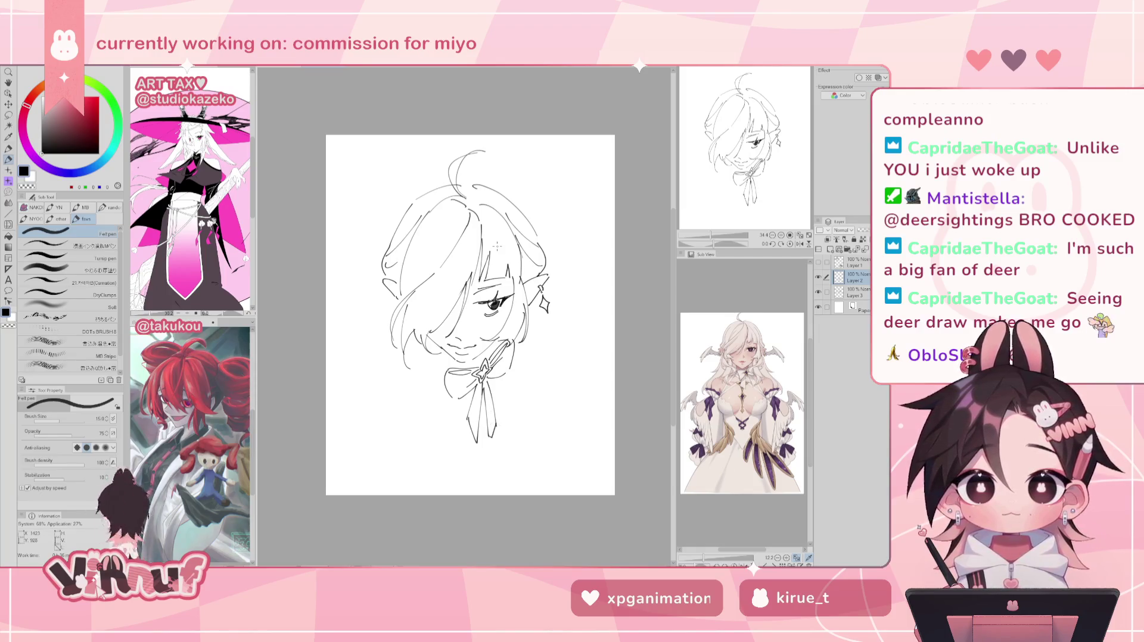
- Try a left bow loop and a hair stroke by the cheek, undoing both
{"action": "mouse_move", "coordinate": [444, 347]}
{"action": "left_mouse_down"}
{"action": "mouse_move", "coordinate": [447, 368]}
{"action": "mouse_move", "coordinate": [462, 370]}
{"action": "mouse_move", "coordinate": [448, 359]}
{"action": "mouse_move", "coordinate": [446, 373]}
{"action": "mouse_move", "coordinate": [448, 362]}
{"action": "mouse_move", "coordinate": [458, 371]}
{"action": "mouse_move", "coordinate": [448, 369]}
{"action": "left_mouse_up"}
{"action": "key", "text": "ctrl+z"}
{"action": "key", "text": "ctrl+z"}
{"action": "key", "text": "ctrl+z"}
{"action": "key", "text": "ctrl+z"}
{"action": "key", "text": "ctrl+z"}
{"action": "key", "text": "ctrl+z"}
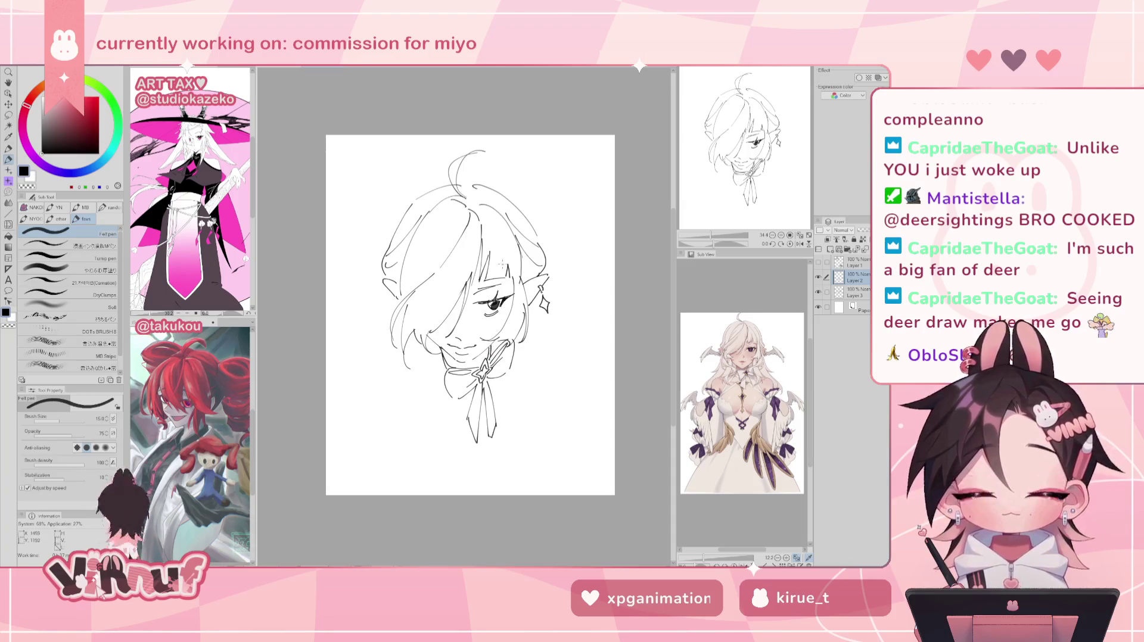
{"action": "key", "text": "ctrl+z"}
{"action": "mouse_move", "coordinate": [438, 345]}
{"action": "left_mouse_down"}
{"action": "mouse_move", "coordinate": [418, 383]}
{"action": "mouse_move", "coordinate": [393, 383]}
{"action": "mouse_move", "coordinate": [396, 392]}
{"action": "left_mouse_up"}
{"action": "key", "text": "ctrl+z"}
{"action": "key", "text": "ctrl+z"}
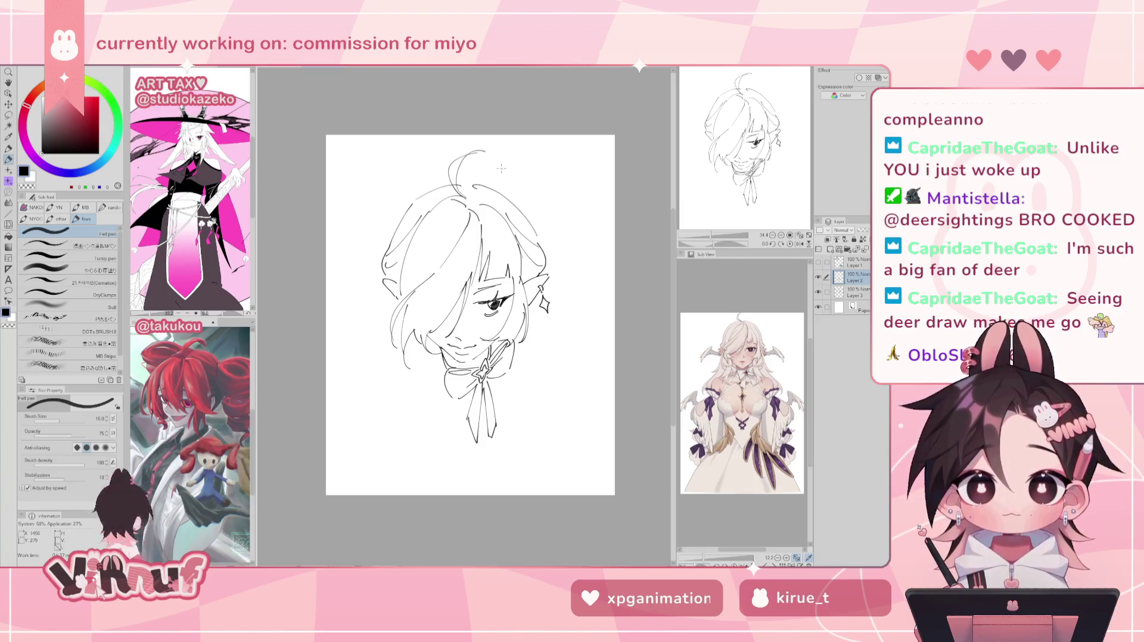
- Try several short hair strokes beside the left cheek, undoing each attempt
{"action": "key", "text": "ctrl+z"}
{"action": "left_click_drag", "start_coordinate": [425, 325], "coordinate": [406, 417]}
{"action": "key", "text": "ctrl+z"}
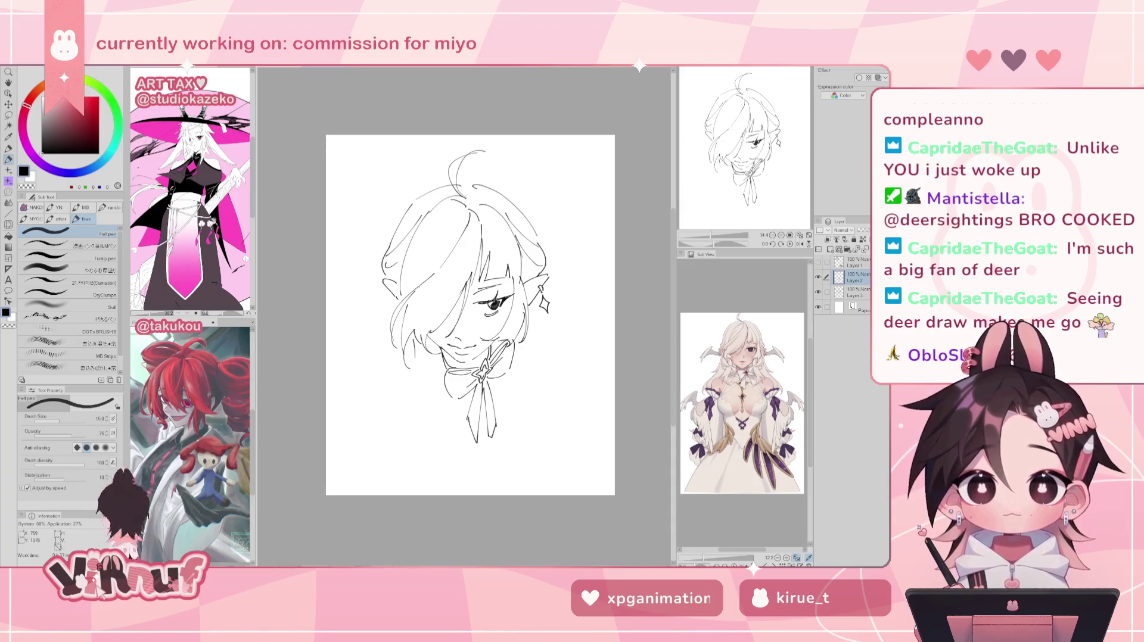
{"action": "key", "text": "ctrl+z"}
{"action": "left_click_drag", "start_coordinate": [403, 318], "coordinate": [389, 402]}
{"action": "key", "text": "ctrl+z"}
{"action": "mouse_move", "coordinate": [397, 341]}
{"action": "left_mouse_down"}
{"action": "mouse_move", "coordinate": [384, 367]}
{"action": "mouse_move", "coordinate": [388, 417]}
{"action": "left_mouse_up"}
{"action": "key", "text": "ctrl+z"}
{"action": "key", "text": "ctrl+z"}
{"action": "key", "text": "ctrl+z"}
{"action": "left_click_drag", "start_coordinate": [402, 331], "coordinate": [381, 403]}
{"action": "key", "text": "ctrl+z"}
{"action": "key", "text": "ctrl+z"}
{"action": "key", "text": "ctrl+z"}
{"action": "key", "text": "ctrl+z"}
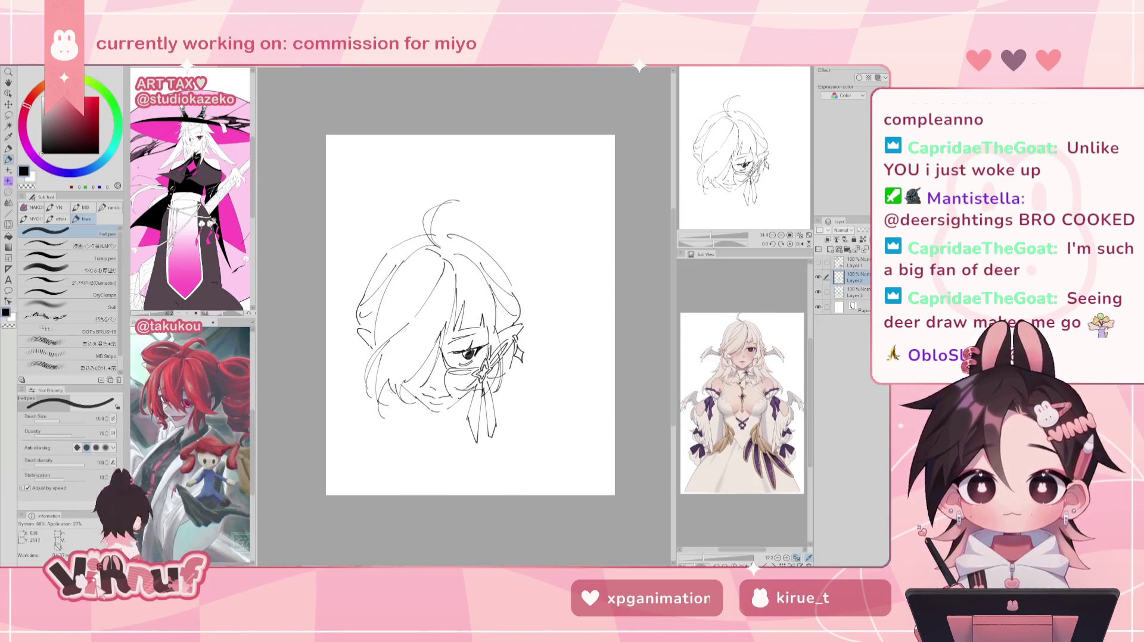
{"action": "key", "text": "ctrl+y"}
{"action": "key", "text": "ctrl+z"}
{"action": "mouse_move", "coordinate": [398, 341]}
{"action": "left_mouse_down"}
{"action": "mouse_move", "coordinate": [381, 404]}
{"action": "mouse_move", "coordinate": [362, 403]}
{"action": "left_mouse_up"}
{"action": "key", "text": "ctrl+z"}
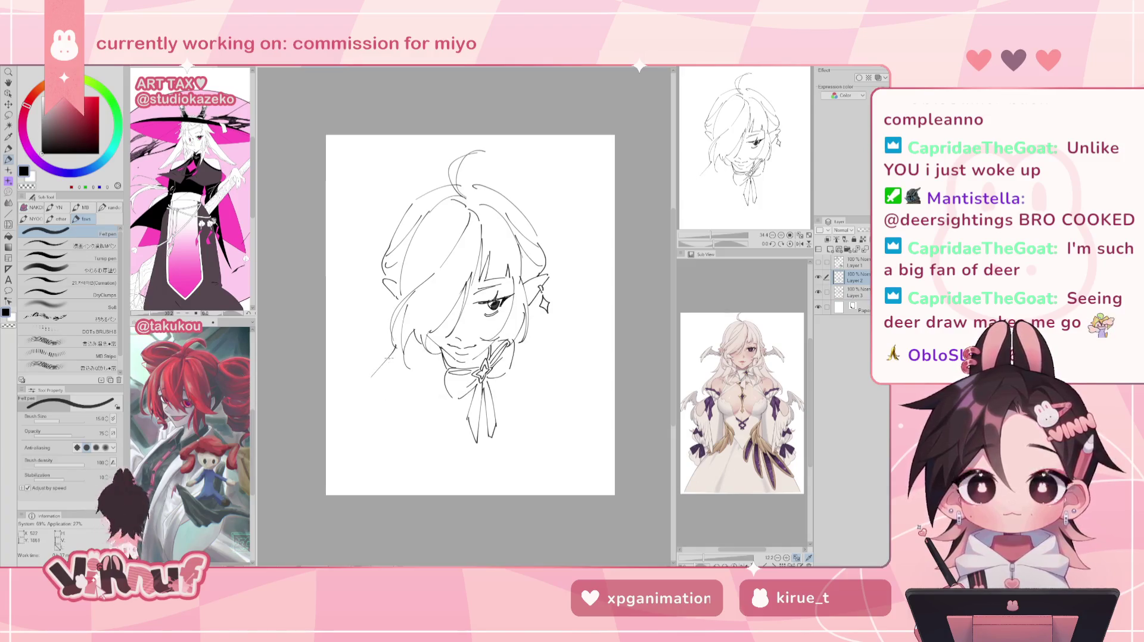
{"action": "key", "text": "ctrl+z"}
- Sketch curved hair strands flowing down from the left cheek
{"action": "left_click_drag", "start_coordinate": [393, 346], "coordinate": [382, 402]}
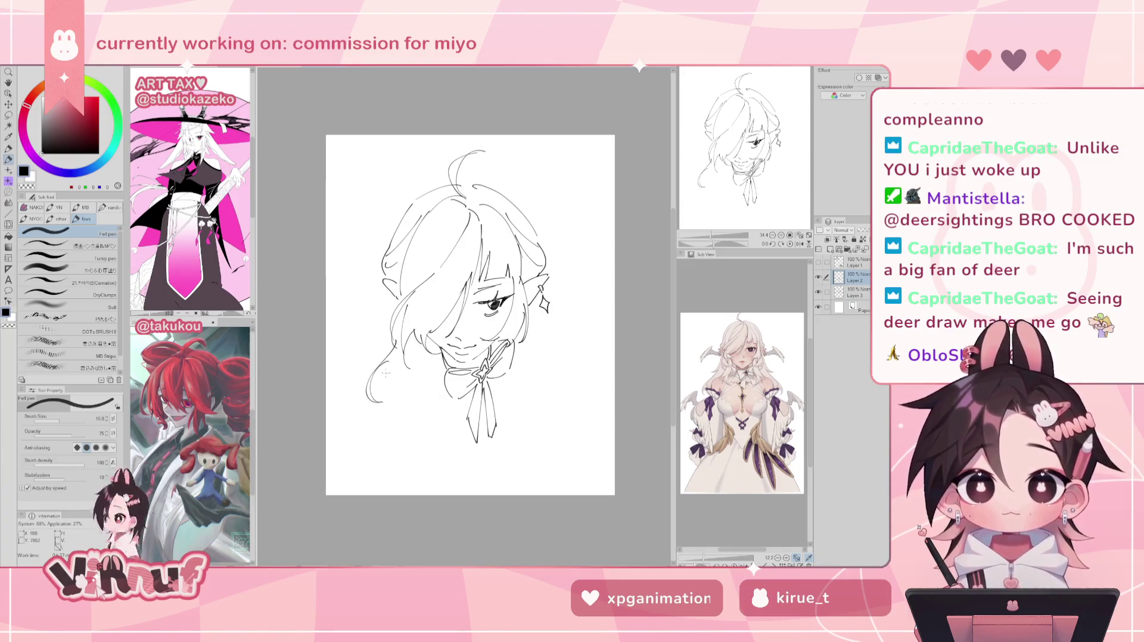
{"action": "left_click_drag", "start_coordinate": [396, 360], "coordinate": [412, 408]}
{"action": "key", "text": "ctrl+z"}
{"action": "key", "text": "ctrl+z"}
{"action": "key", "text": "ctrl+y"}
{"action": "key", "text": "ctrl+z"}
{"action": "left_click_drag", "start_coordinate": [396, 358], "coordinate": [368, 401]}
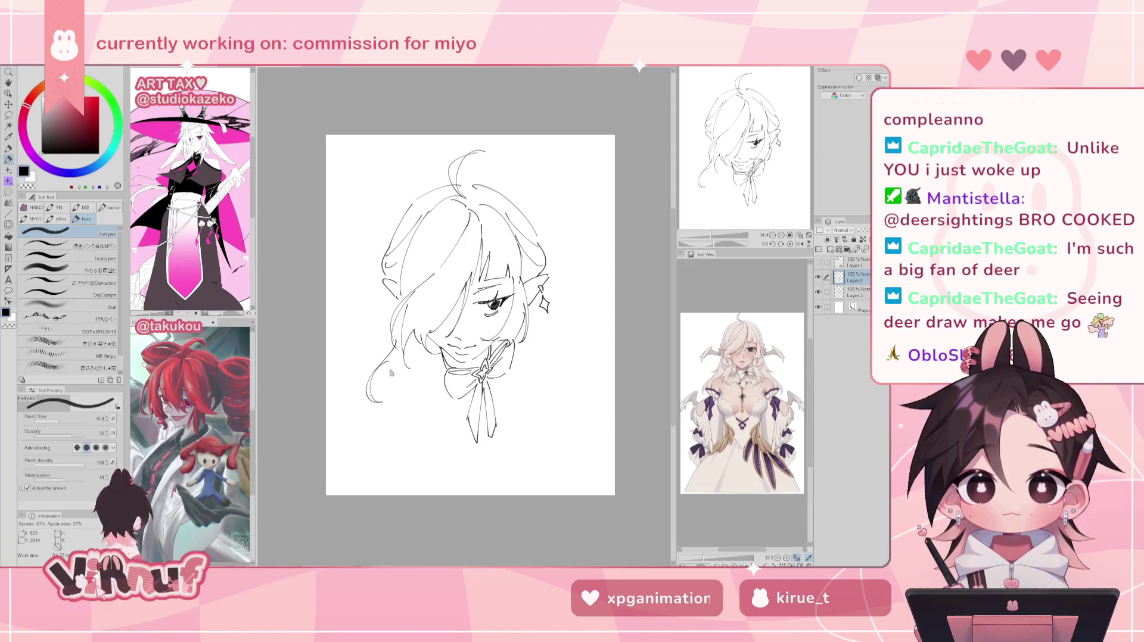
{"action": "mouse_move", "coordinate": [384, 358]}
{"action": "left_mouse_down"}
{"action": "mouse_move", "coordinate": [417, 391]}
{"action": "mouse_move", "coordinate": [404, 395]}
{"action": "left_mouse_up"}
{"action": "key", "text": "ctrl+z"}
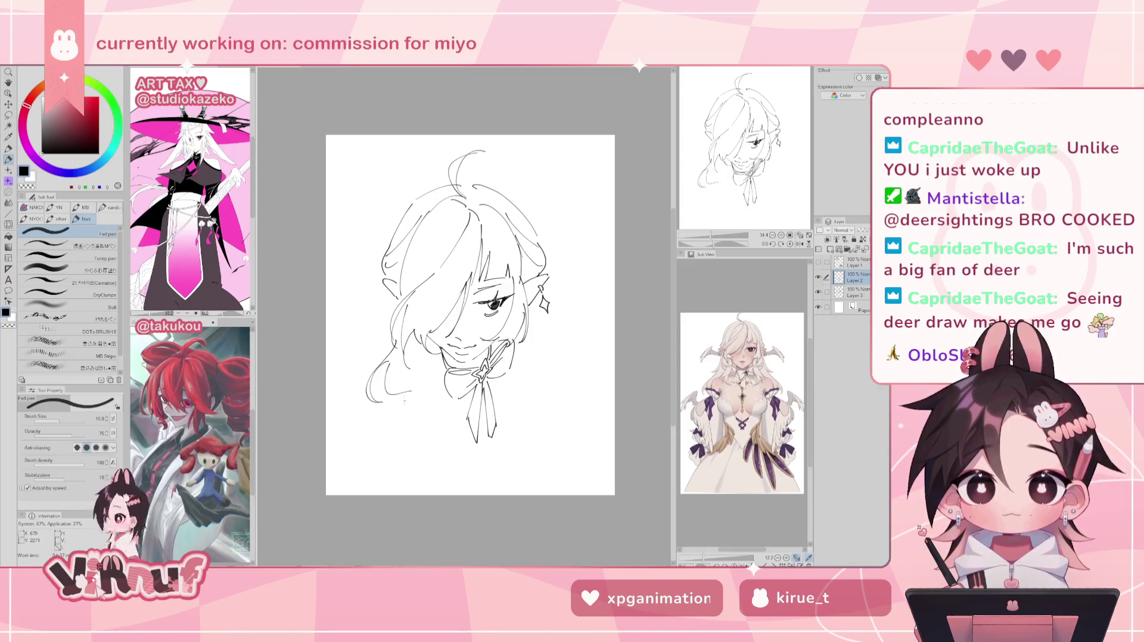
{"action": "mouse_move", "coordinate": [421, 338]}
{"action": "left_mouse_down"}
{"action": "mouse_move", "coordinate": [413, 414]}
{"action": "mouse_move", "coordinate": [402, 411]}
{"action": "mouse_move", "coordinate": [412, 428]}
{"action": "left_mouse_up"}
{"action": "key", "text": "ctrl+z"}
{"action": "key", "text": "ctrl+z"}
{"action": "key", "text": "ctrl+z"}
{"action": "key", "text": "ctrl+z"}
{"action": "key", "text": "ctrl+z"}
{"action": "left_click_drag", "start_coordinate": [420, 384], "coordinate": [408, 420]}
- Draw the lower-left hair curves and a curl, retrying strokes with undo
{"action": "key", "text": "ctrl+z"}
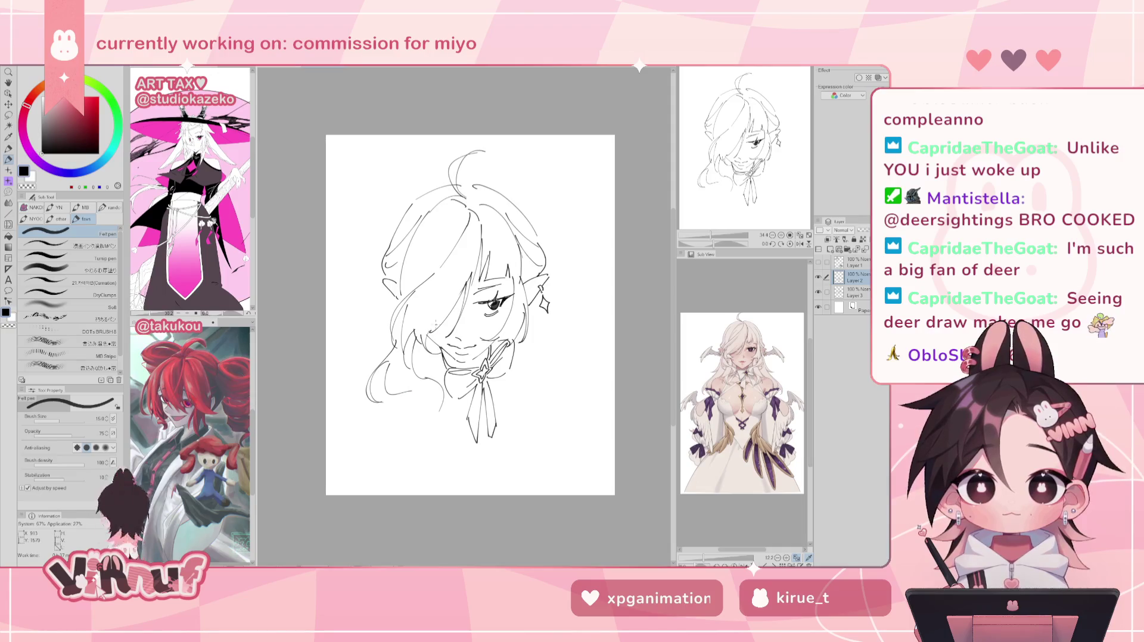
{"action": "mouse_move", "coordinate": [413, 389]}
{"action": "left_mouse_down"}
{"action": "mouse_move", "coordinate": [441, 402]}
{"action": "mouse_move", "coordinate": [417, 463]}
{"action": "left_mouse_up"}
{"action": "key", "text": "ctrl+z"}
{"action": "key", "text": "ctrl+z"}
{"action": "left_click_drag", "start_coordinate": [411, 422], "coordinate": [390, 464]}
{"action": "key", "text": "ctrl+z"}
{"action": "mouse_move", "coordinate": [410, 425]}
{"action": "left_mouse_down"}
{"action": "mouse_move", "coordinate": [391, 461]}
{"action": "mouse_move", "coordinate": [423, 475]}
{"action": "left_mouse_up"}
{"action": "key", "text": "ctrl+z"}
{"action": "key", "text": "ctrl+z"}
{"action": "key", "text": "ctrl+z"}
{"action": "mouse_move", "coordinate": [437, 414]}
{"action": "left_mouse_down"}
{"action": "mouse_move", "coordinate": [417, 444]}
{"action": "mouse_move", "coordinate": [419, 469]}
{"action": "left_mouse_up"}
{"action": "key", "text": "ctrl+z"}
{"action": "key", "text": "ctrl+z"}
{"action": "key", "text": "ctrl+z"}
{"action": "key", "text": "ctrl+z"}
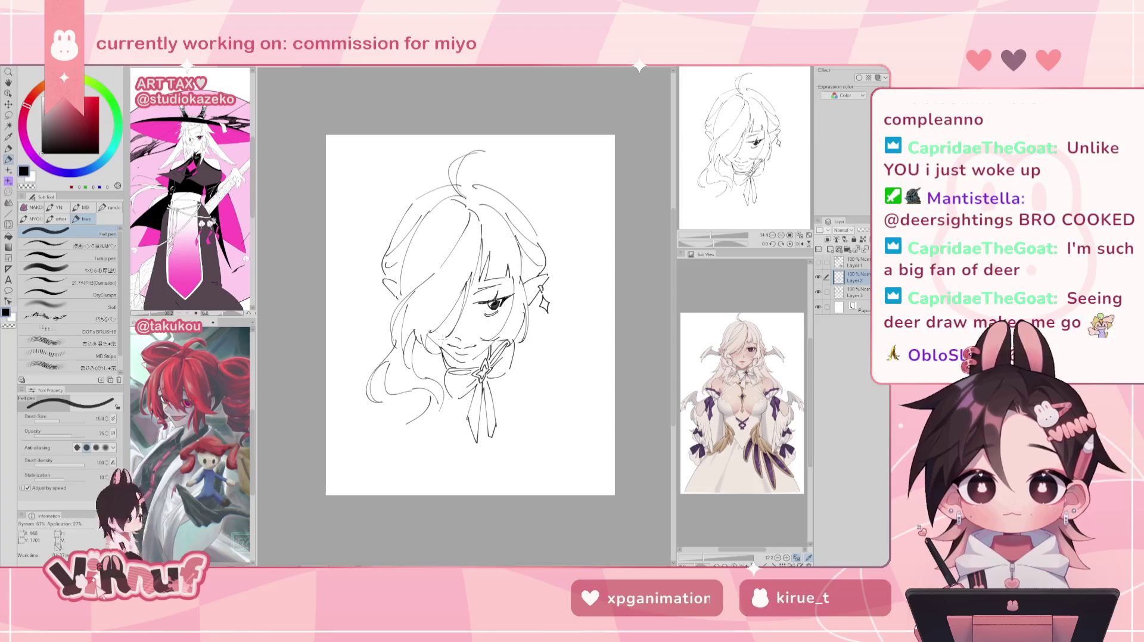
{"action": "mouse_move", "coordinate": [387, 295]}
{"action": "left_mouse_down"}
{"action": "mouse_move", "coordinate": [374, 339]}
{"action": "mouse_move", "coordinate": [358, 328]}
{"action": "mouse_move", "coordinate": [351, 342]}
{"action": "mouse_move", "coordinate": [384, 357]}
{"action": "left_mouse_up"}
{"action": "key", "text": "ctrl+z"}
{"action": "key", "text": "ctrl+z"}
{"action": "key", "text": "ctrl+z"}
{"action": "key", "text": "ctrl+z"}
{"action": "key", "text": "ctrl+z"}
{"action": "key", "text": "ctrl+z"}
{"action": "key", "text": "ctrl+z"}
{"action": "mouse_move", "coordinate": [338, 328]}
{"action": "left_mouse_down"}
{"action": "mouse_move", "coordinate": [379, 355]}
{"action": "mouse_move", "coordinate": [374, 366]}
{"action": "left_mouse_up"}
{"action": "key", "text": "ctrl+z"}
{"action": "key", "text": "ctrl+z"}
{"action": "key", "text": "ctrl+z"}
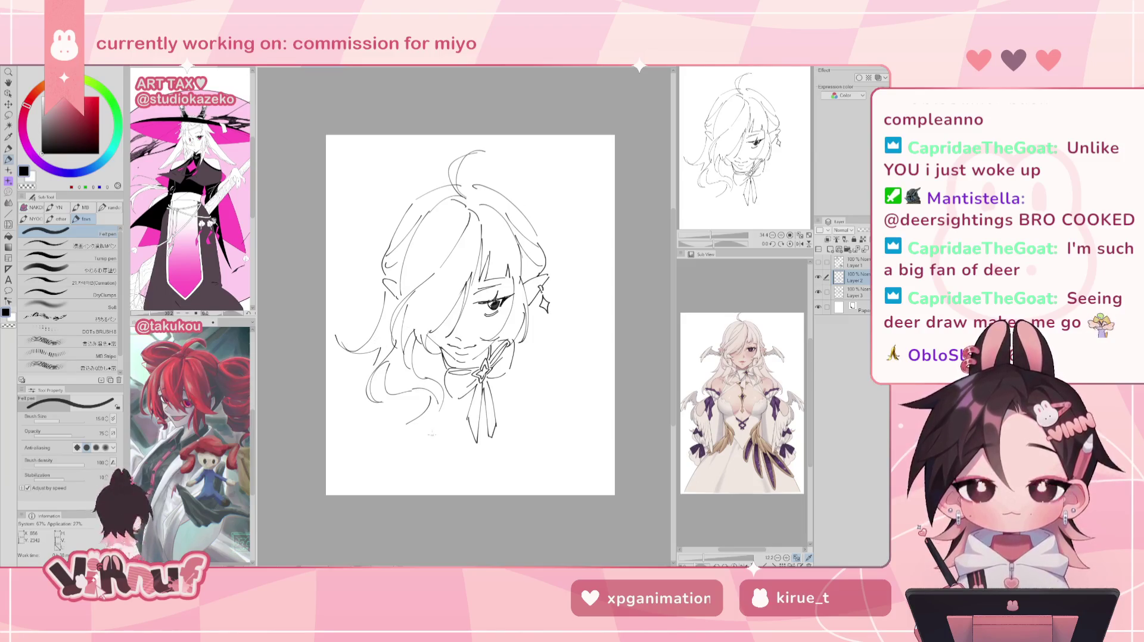
{"action": "key", "text": "ctrl+z"}
{"action": "mouse_move", "coordinate": [413, 418]}
{"action": "left_mouse_down"}
{"action": "mouse_move", "coordinate": [395, 448]}
{"action": "mouse_move", "coordinate": [411, 467]}
{"action": "mouse_move", "coordinate": [444, 396]}
{"action": "left_mouse_up"}
{"action": "key", "text": "ctrl+z"}
{"action": "key", "text": "ctrl+z"}
{"action": "key", "text": "ctrl+z"}
{"action": "key", "text": "ctrl+z"}
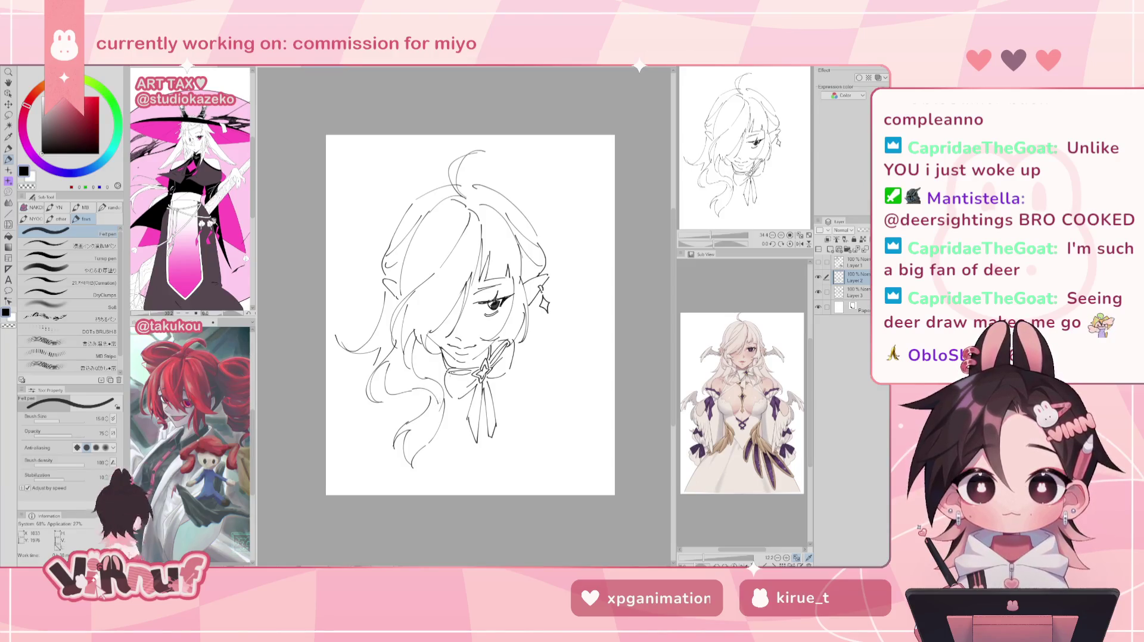
- Sketch hair hanging below the right ear, retrying the stroke several times
{"action": "key", "text": "e"}
{"action": "key", "text": "p"}
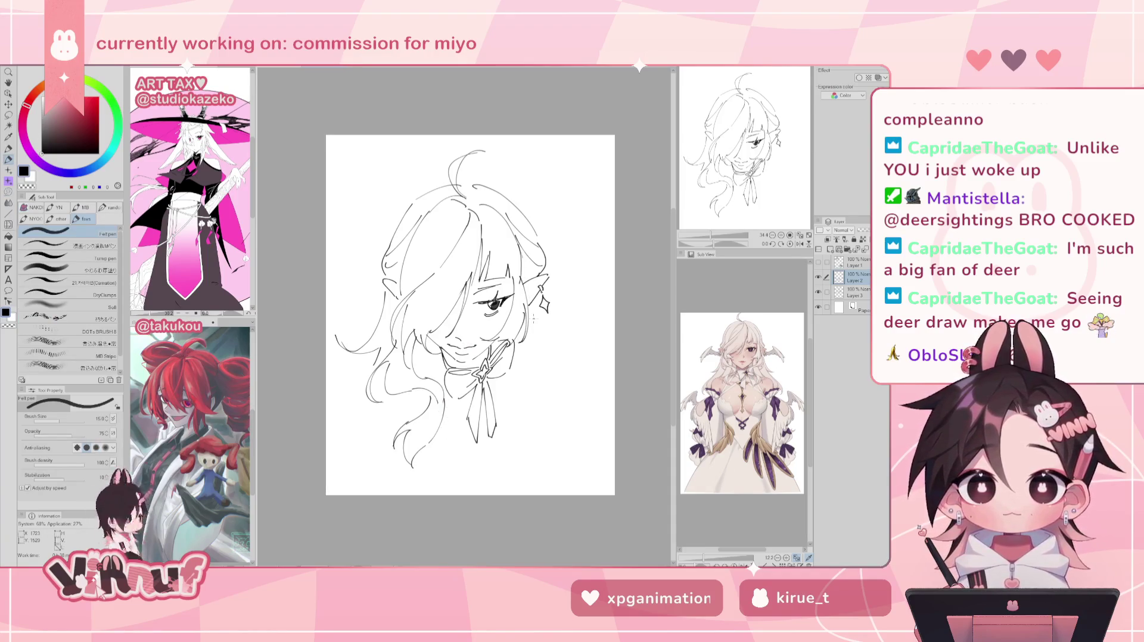
{"action": "key", "text": "e"}
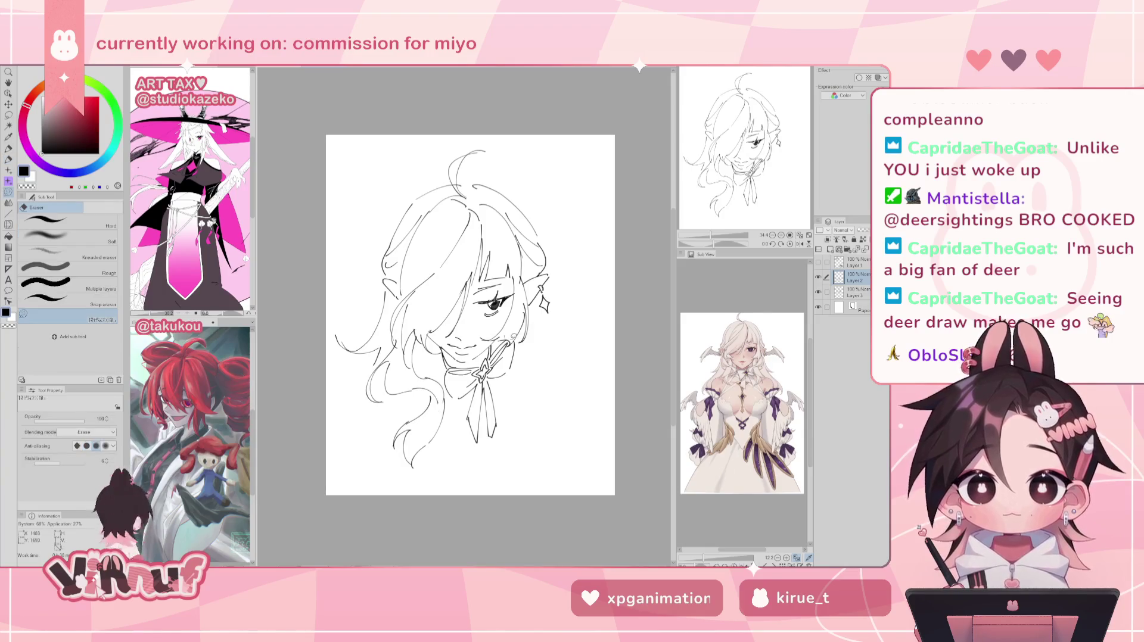
{"action": "key", "text": "p"}
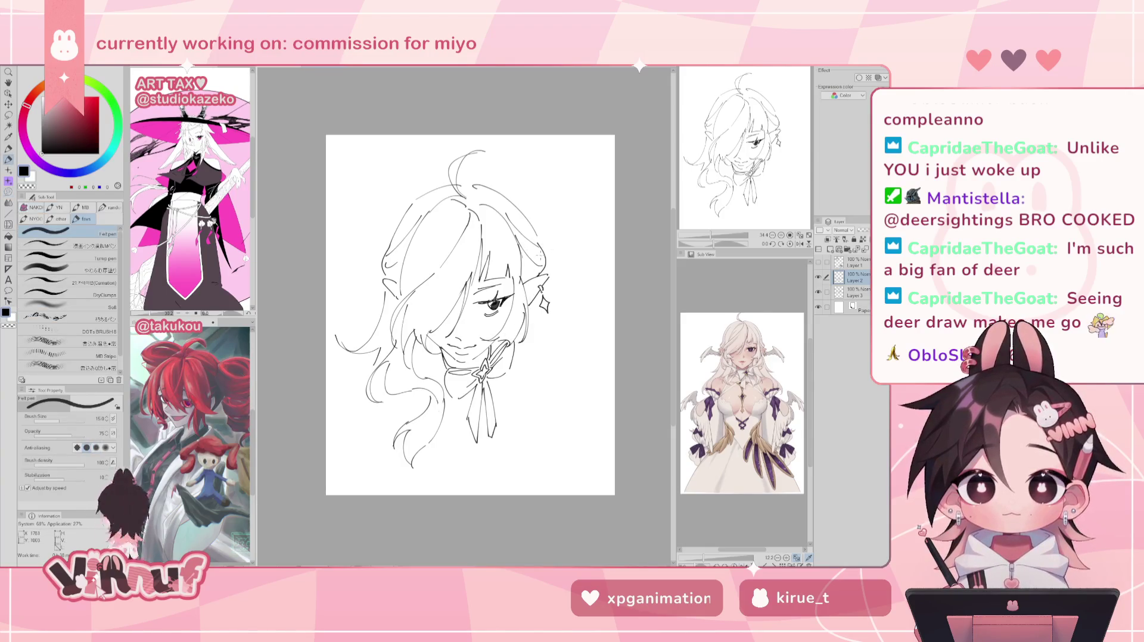
{"action": "left_click_drag", "start_coordinate": [535, 304], "coordinate": [536, 386]}
{"action": "key", "text": "ctrl+z"}
{"action": "mouse_move", "coordinate": [535, 315]}
{"action": "left_mouse_down"}
{"action": "mouse_move", "coordinate": [547, 379]}
{"action": "mouse_move", "coordinate": [539, 396]}
{"action": "left_mouse_up"}
{"action": "key", "text": "ctrl+z"}
{"action": "key", "text": "ctrl+z"}
{"action": "left_click_drag", "start_coordinate": [536, 307], "coordinate": [544, 384]}
{"action": "key", "text": "ctrl+z"}
{"action": "left_click_drag", "start_coordinate": [542, 336], "coordinate": [549, 388]}
{"action": "key", "text": "ctrl+z"}
{"action": "key", "text": "ctrl+z"}
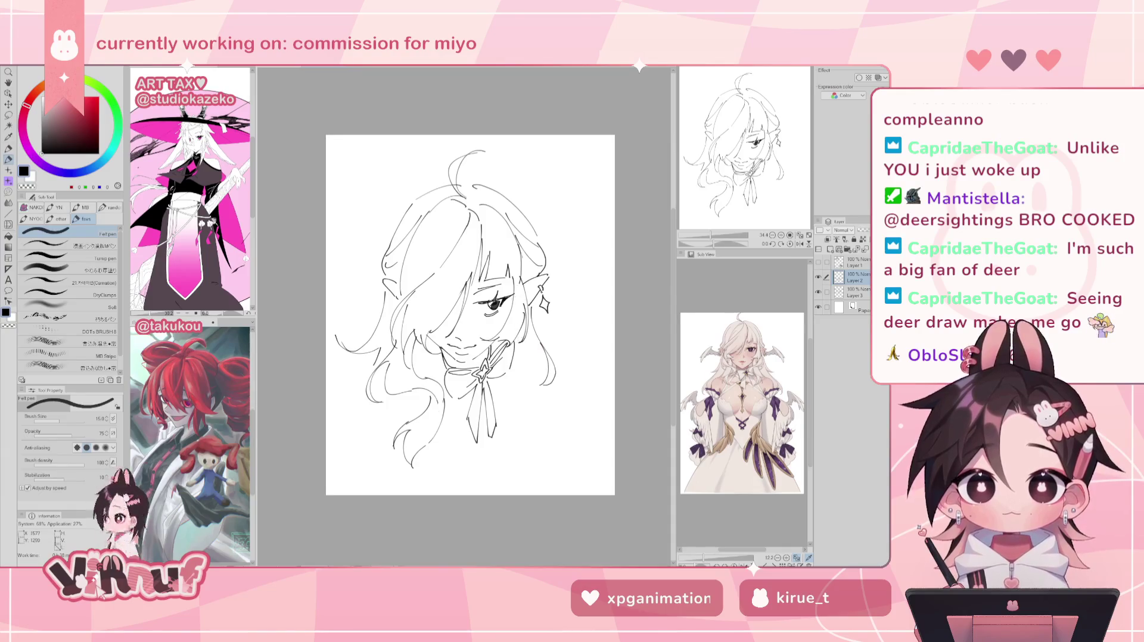
- Outline the lower right hair strands with a curl at the bottom
{"action": "left_click_drag", "start_coordinate": [518, 353], "coordinate": [524, 389]}
{"action": "key", "text": "ctrl+z"}
{"action": "key", "text": "ctrl+z"}
{"action": "left_click_drag", "start_coordinate": [519, 327], "coordinate": [504, 424]}
{"action": "key", "text": "ctrl+z"}
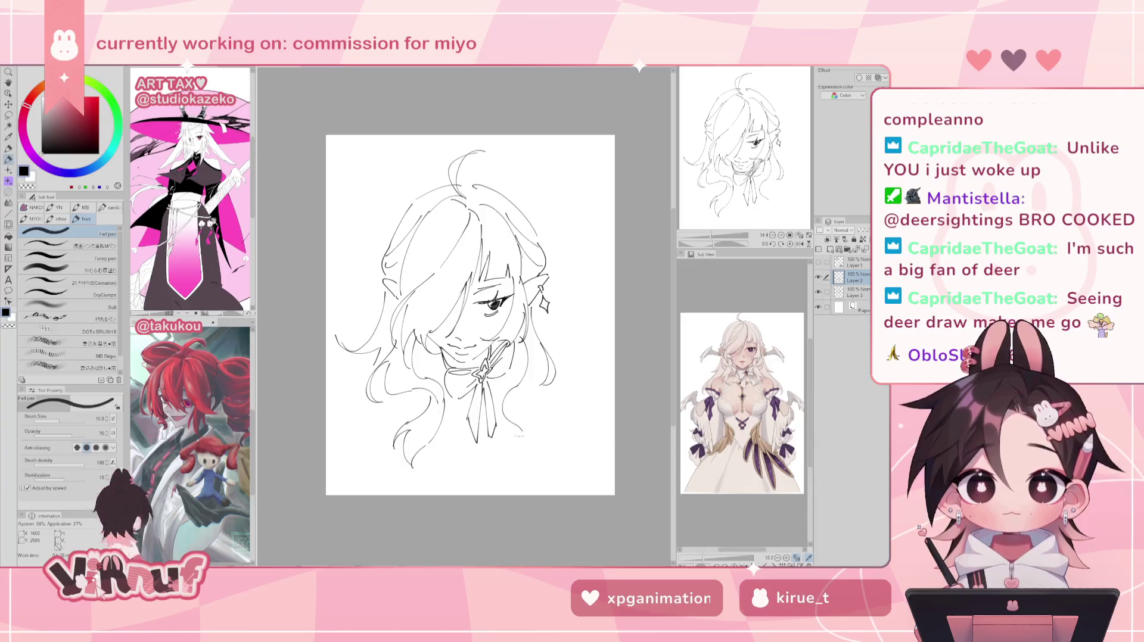
{"action": "left_click_drag", "start_coordinate": [525, 436], "coordinate": [511, 460]}
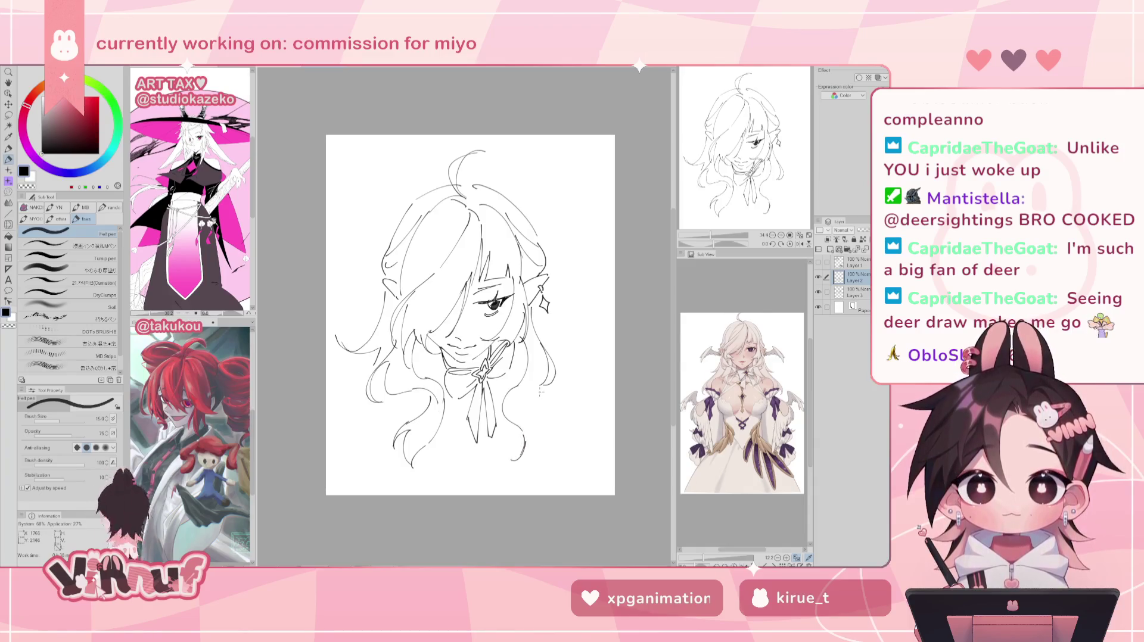
{"action": "left_click_drag", "start_coordinate": [528, 390], "coordinate": [517, 431]}
{"action": "key", "text": "ctrl+z"}
{"action": "mouse_move", "coordinate": [539, 387]}
{"action": "left_mouse_down"}
{"action": "mouse_move", "coordinate": [519, 429]}
{"action": "mouse_move", "coordinate": [539, 461]}
{"action": "mouse_move", "coordinate": [515, 469]}
{"action": "left_mouse_up"}
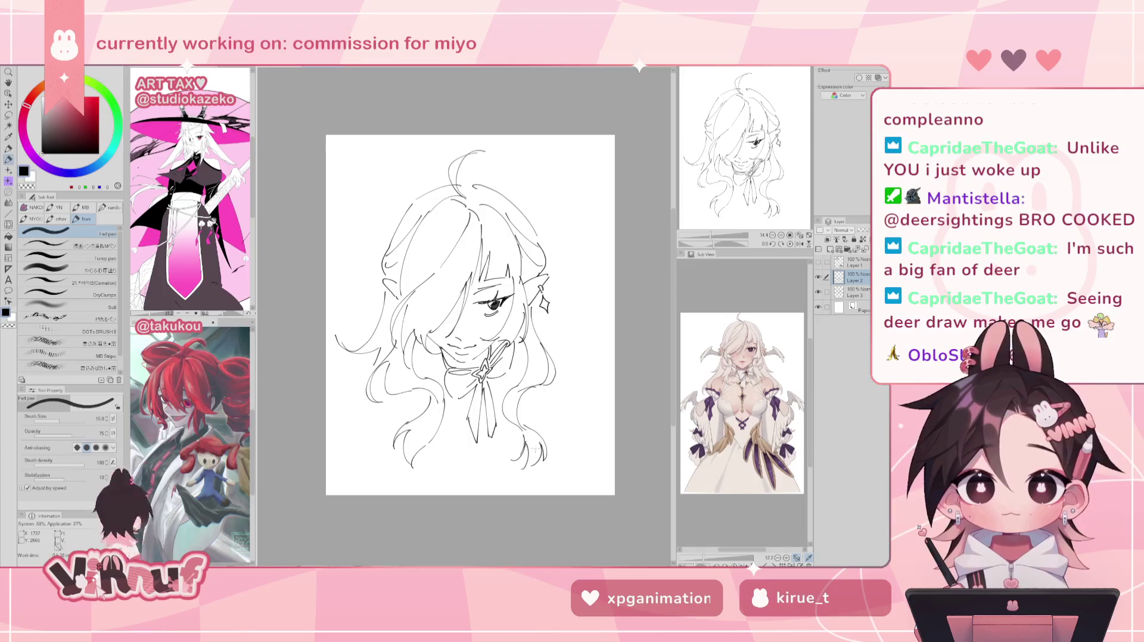
- Check the mirrored view, then sketch a small earring on the left ear and erase stray marks around it
{"action": "key", "text": "h"}
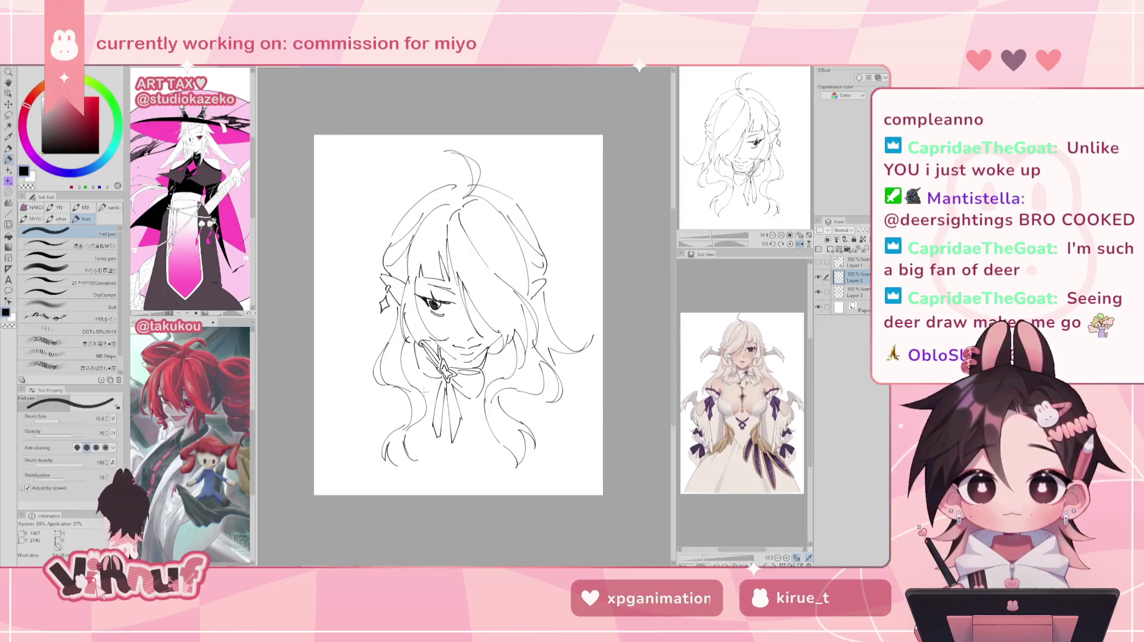
{"action": "key", "text": "h"}
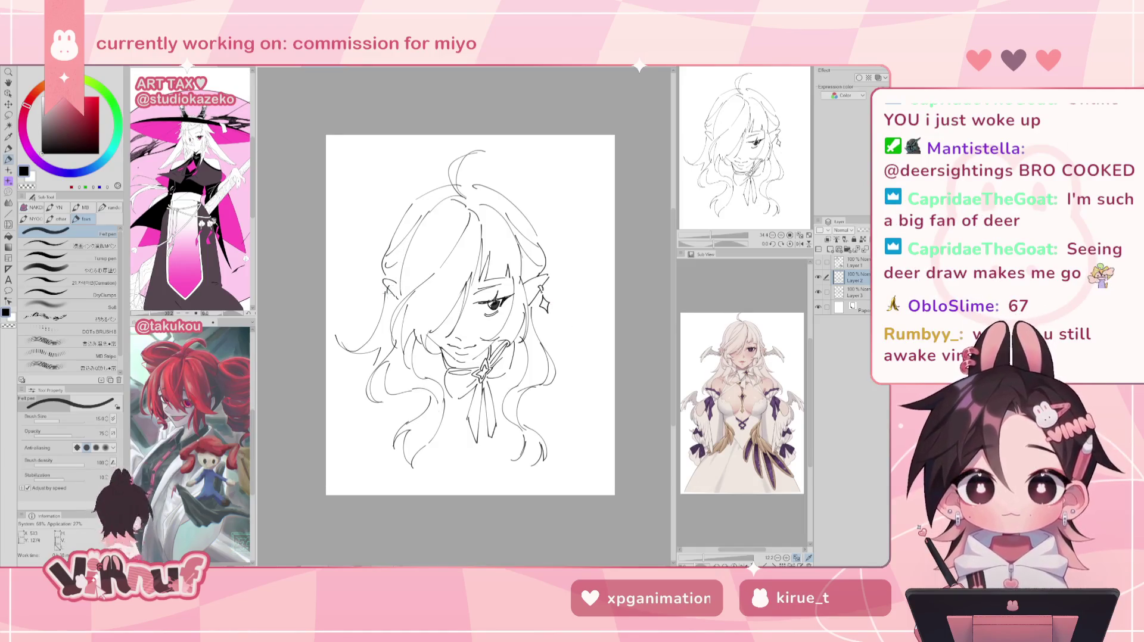
{"action": "left_click_drag", "start_coordinate": [386, 285], "coordinate": [393, 295]}
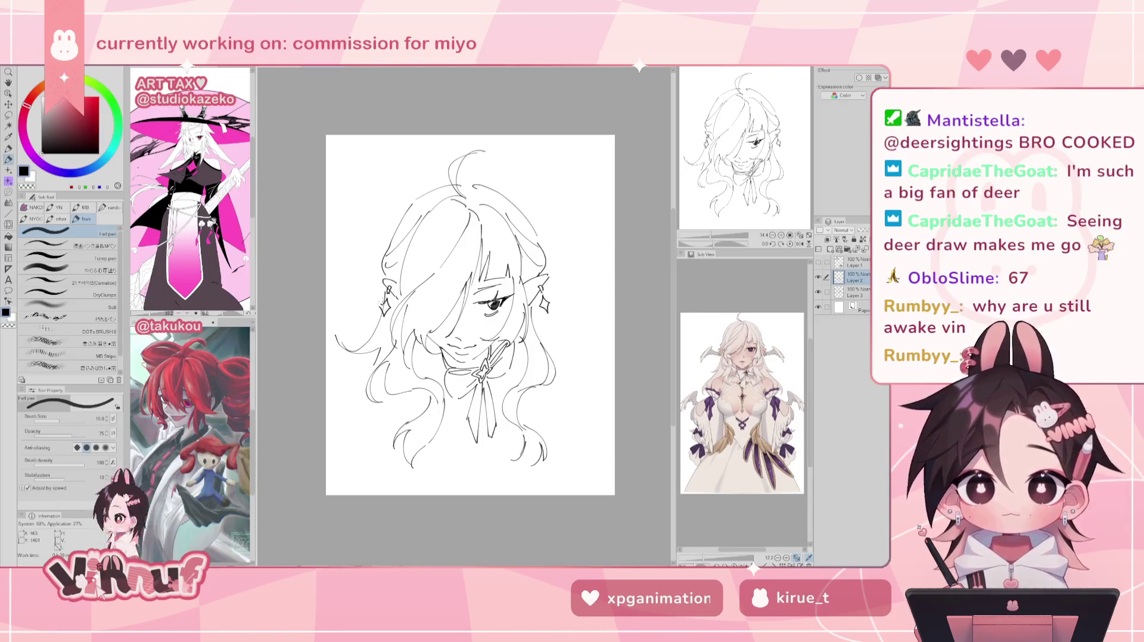
{"action": "key", "text": "e"}
{"action": "left_click_drag", "start_coordinate": [385, 275], "coordinate": [388, 284]}
{"action": "key", "text": "p"}
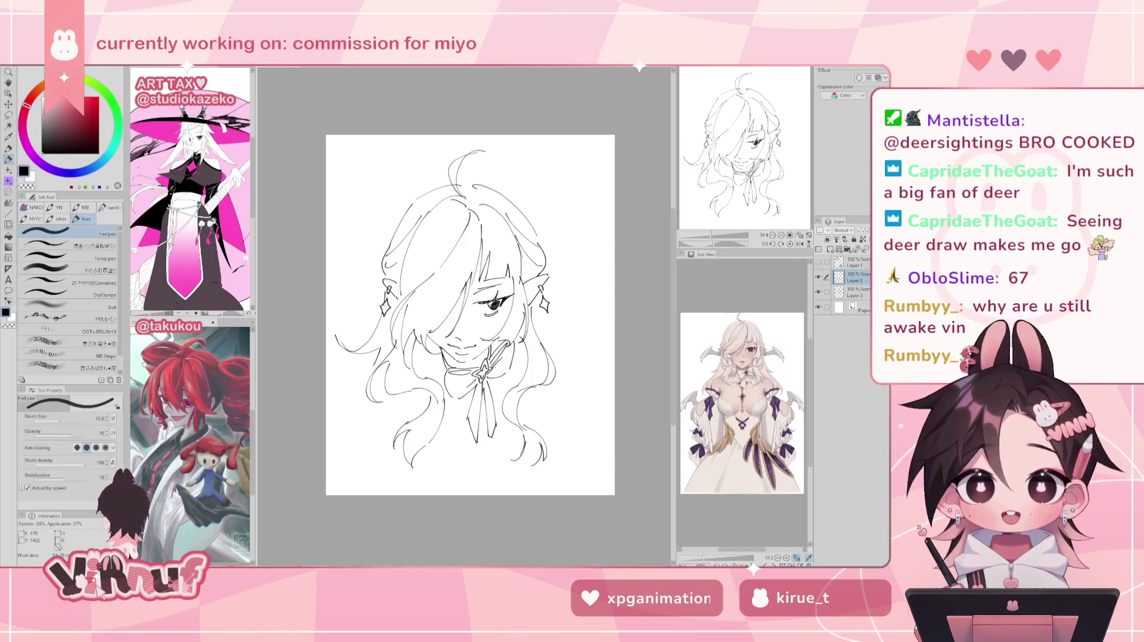
{"action": "key", "text": "e"}
{"action": "left_click_drag", "start_coordinate": [390, 279], "coordinate": [393, 282]}
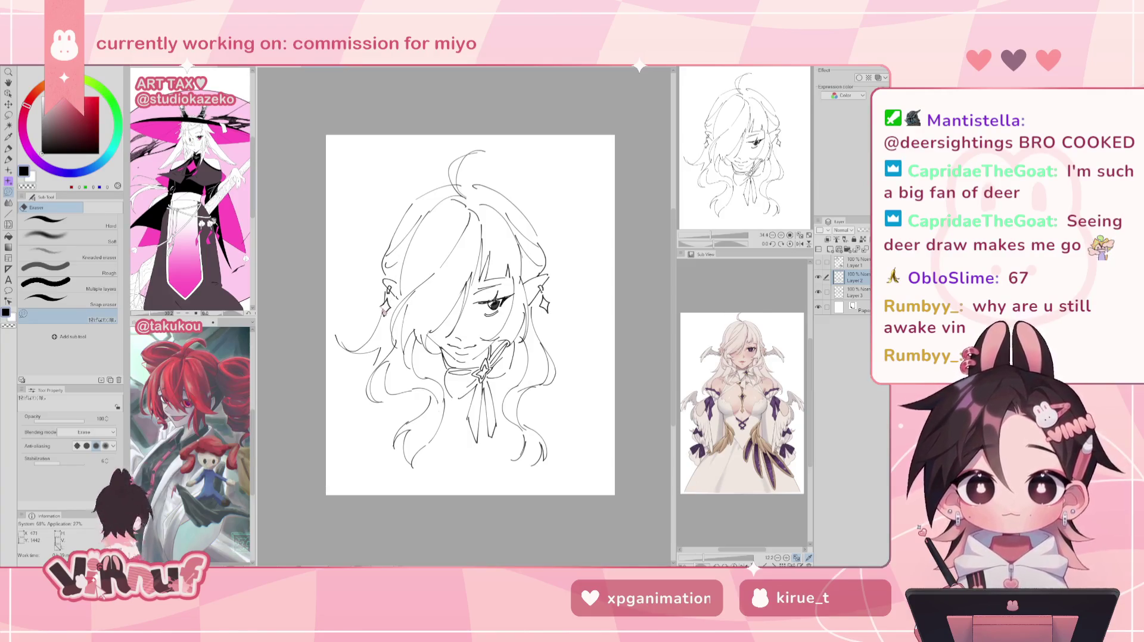
- Lengthen the right earring's dangle and add hair strands on the right side
{"action": "key", "text": "p"}
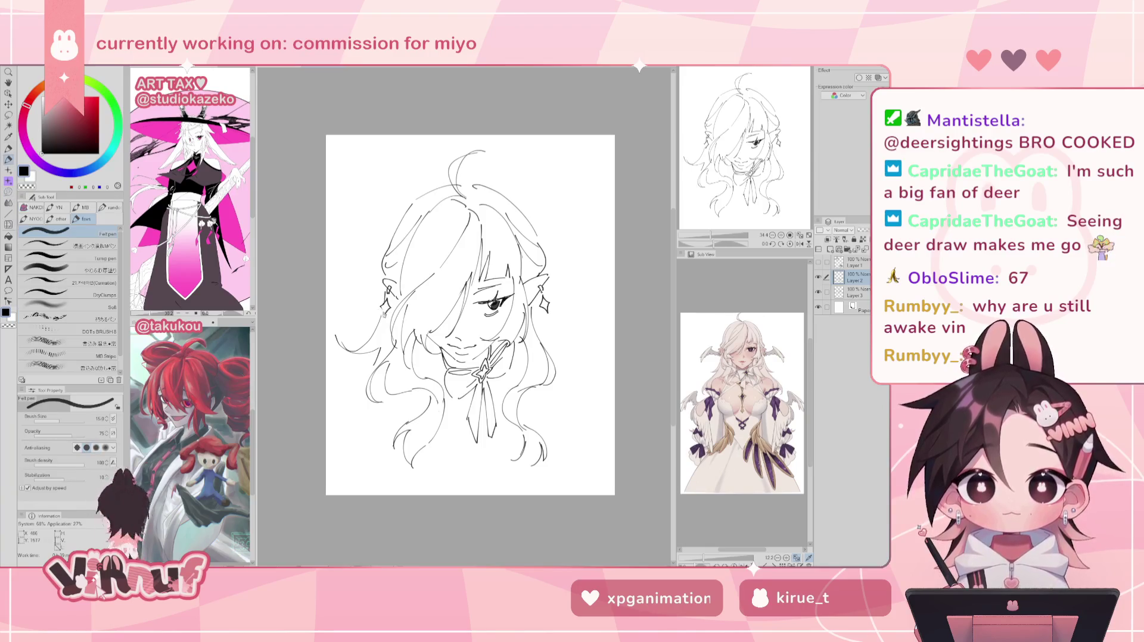
{"action": "key", "text": "e"}
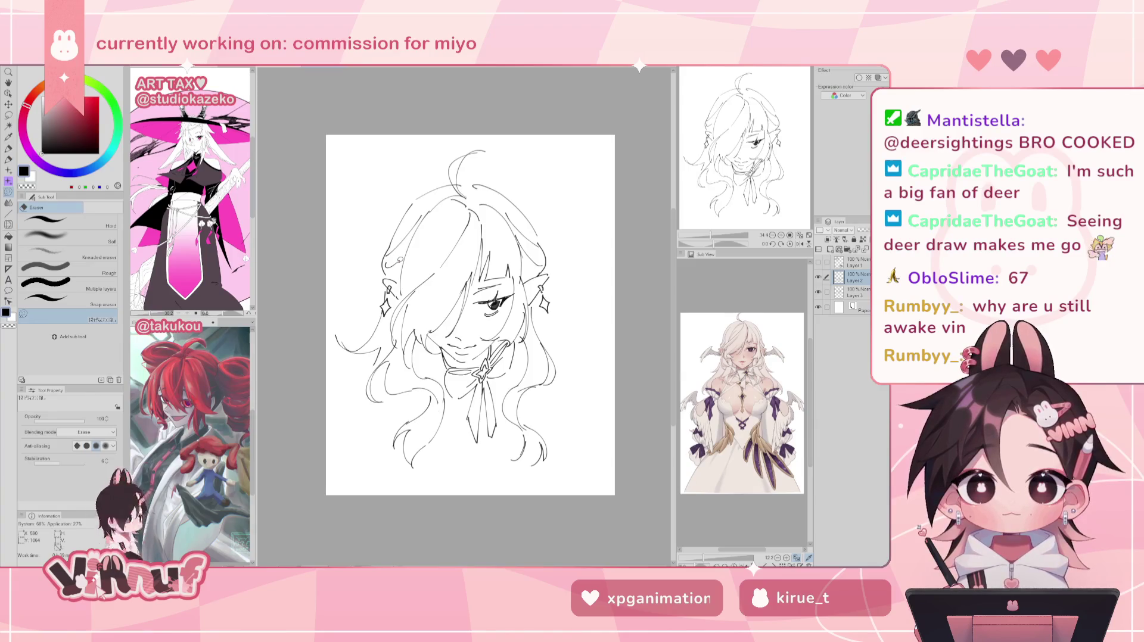
{"action": "key", "text": "p"}
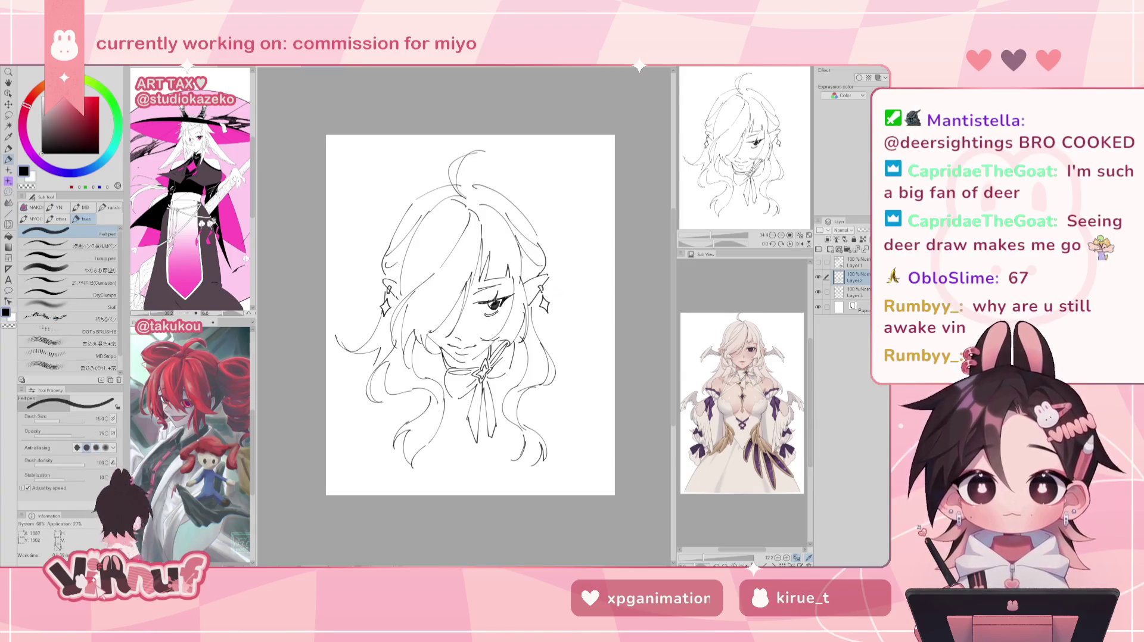
{"action": "mouse_move", "coordinate": [548, 301]}
{"action": "left_mouse_down"}
{"action": "mouse_move", "coordinate": [551, 324]}
{"action": "mouse_move", "coordinate": [590, 340]}
{"action": "left_mouse_up"}
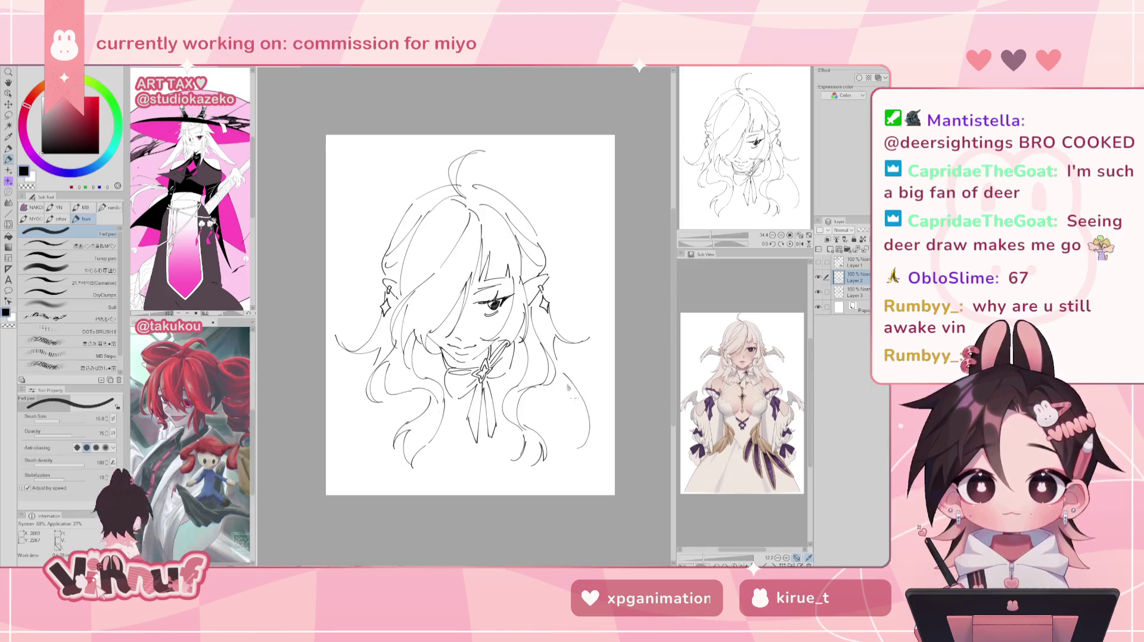
{"action": "left_click_drag", "start_coordinate": [558, 367], "coordinate": [590, 425]}
{"action": "key", "text": "ctrl+z"}
{"action": "left_click_drag", "start_coordinate": [573, 389], "coordinate": [589, 426]}
{"action": "mouse_move", "coordinate": [360, 369]}
{"action": "left_mouse_down"}
{"action": "mouse_move", "coordinate": [366, 428]}
{"action": "mouse_move", "coordinate": [344, 430]}
{"action": "left_mouse_up"}
{"action": "key", "text": "ctrl+z"}
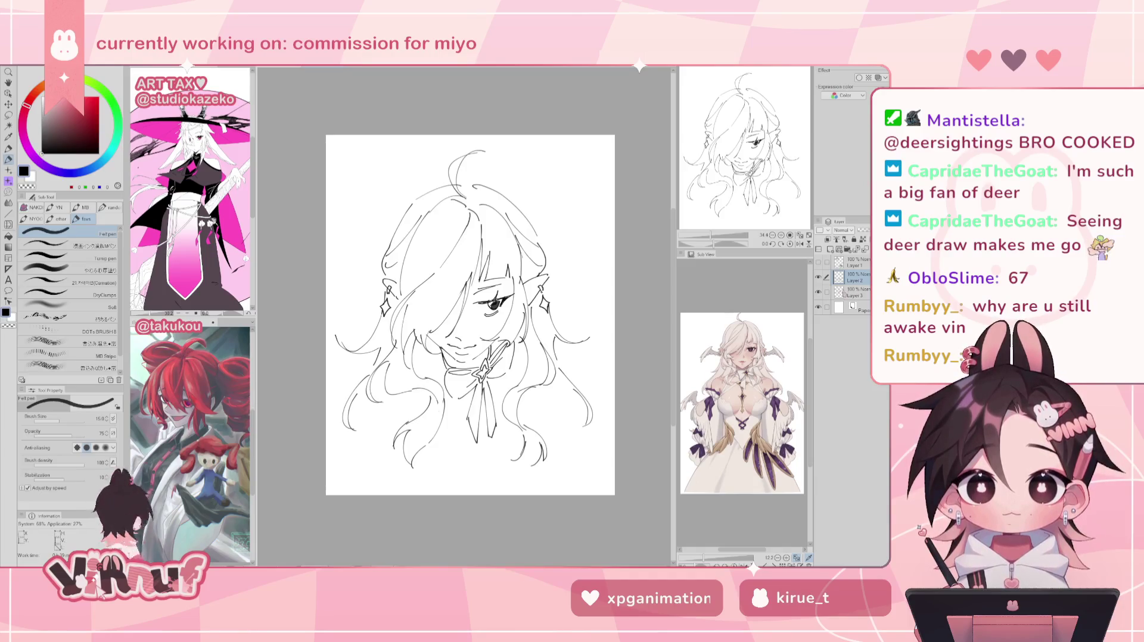
- Merge Layer 2 down, check the mirrored canvas, and fill the neck under the chin black
{"action": "key", "text": "ctrl+e"}
{"action": "key", "text": "e"}
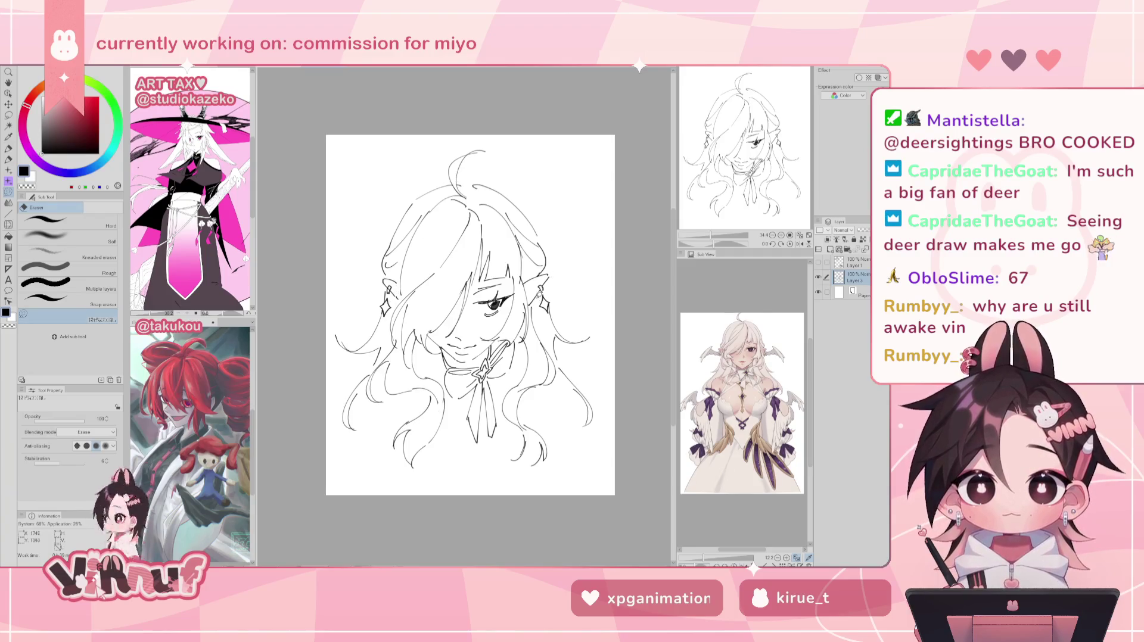
{"action": "key", "text": "p"}
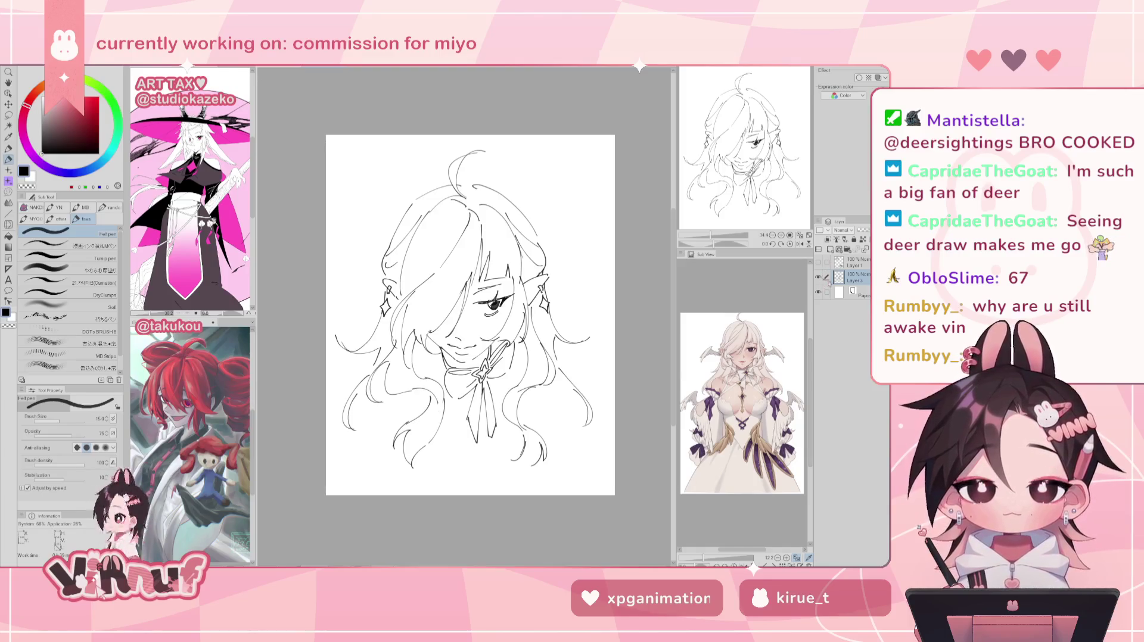
{"action": "key", "text": "h"}
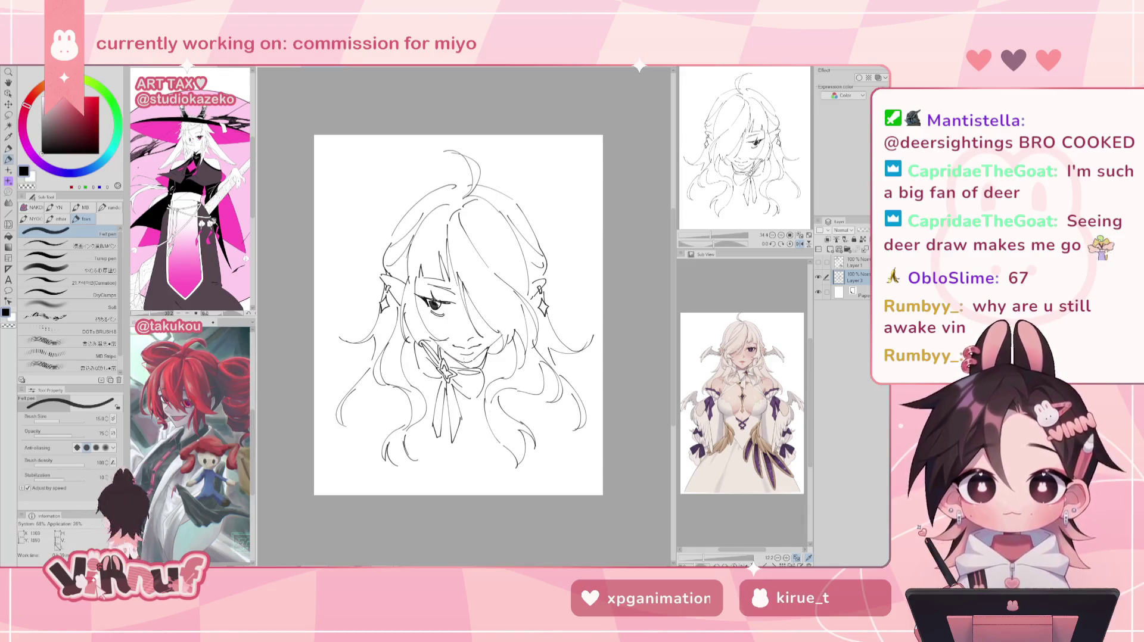
{"action": "key", "text": "h"}
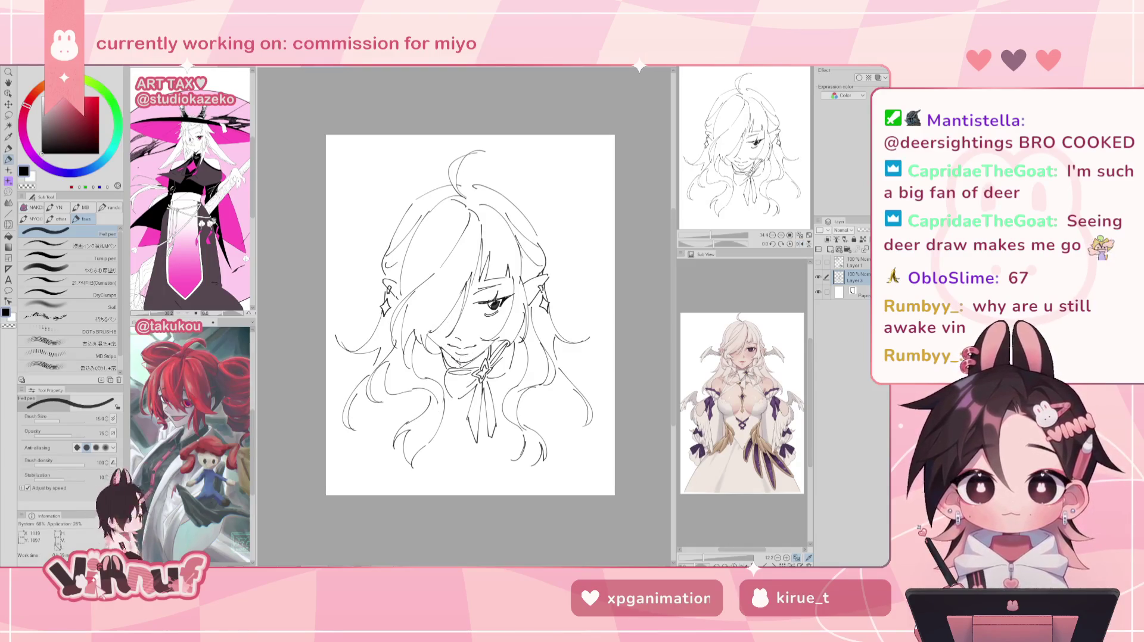
{"action": "key", "text": "g"}
{"action": "left_click", "coordinate": [455, 361]}
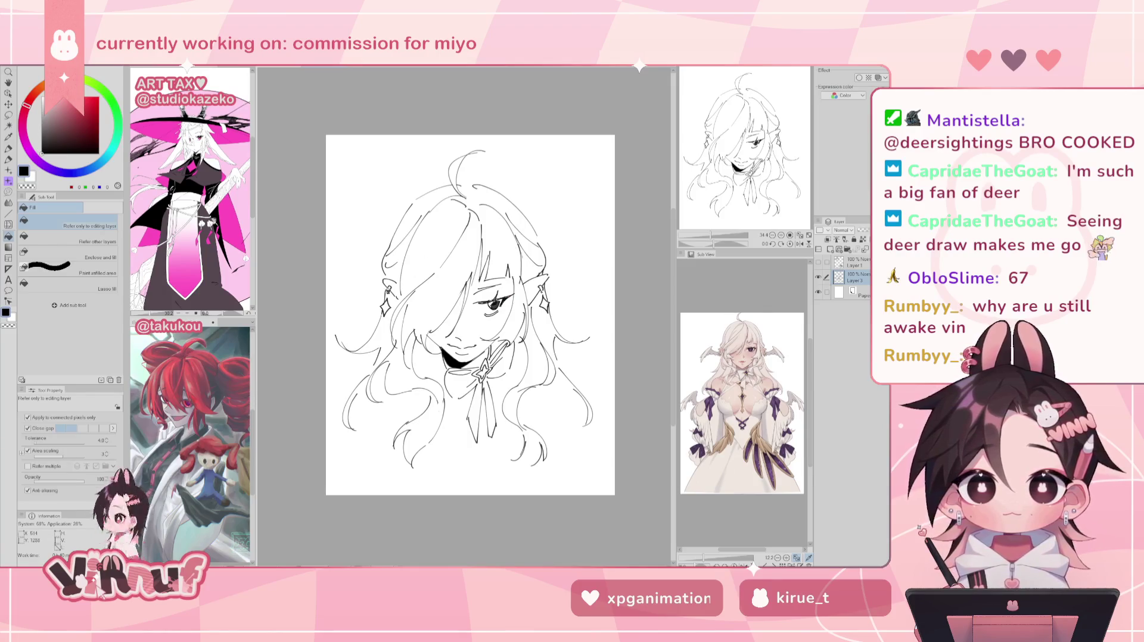
- Fill the hair shadow over the covered eye black and check the flipped view
{"action": "key", "text": "p"}
{"action": "left_click", "coordinate": [437, 330]}
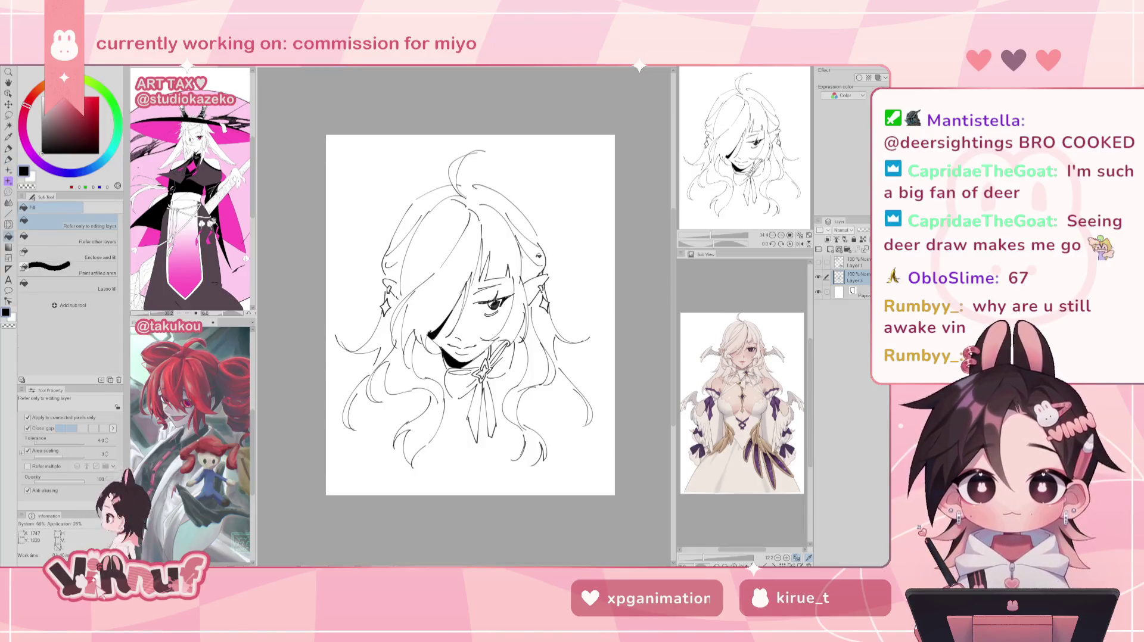
{"action": "key", "text": "p"}
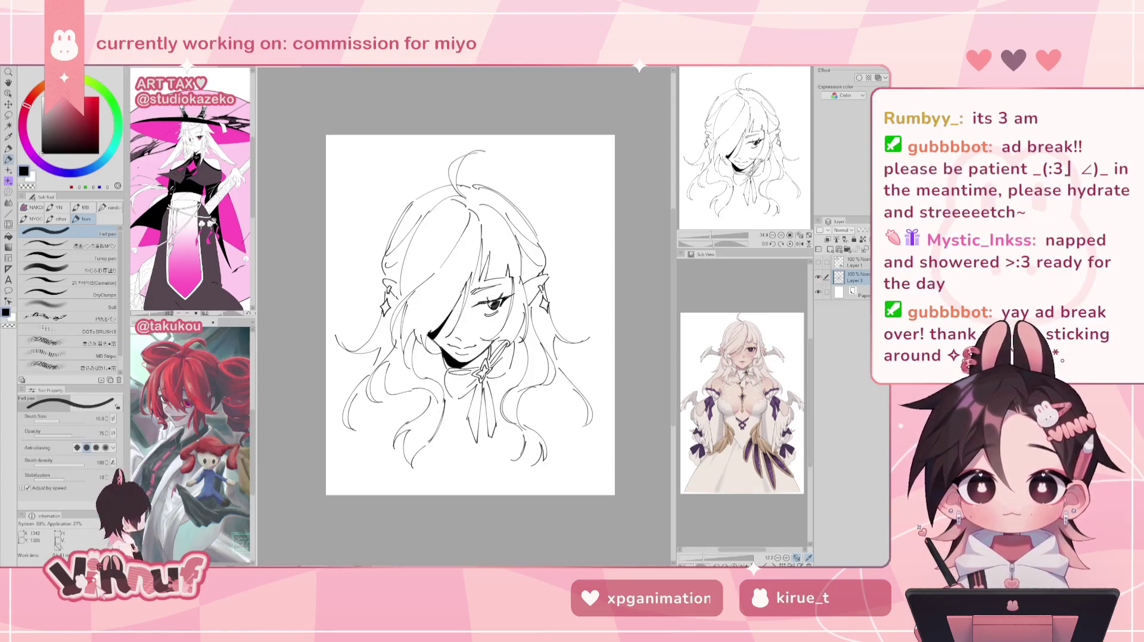
{"action": "key", "text": "h"}
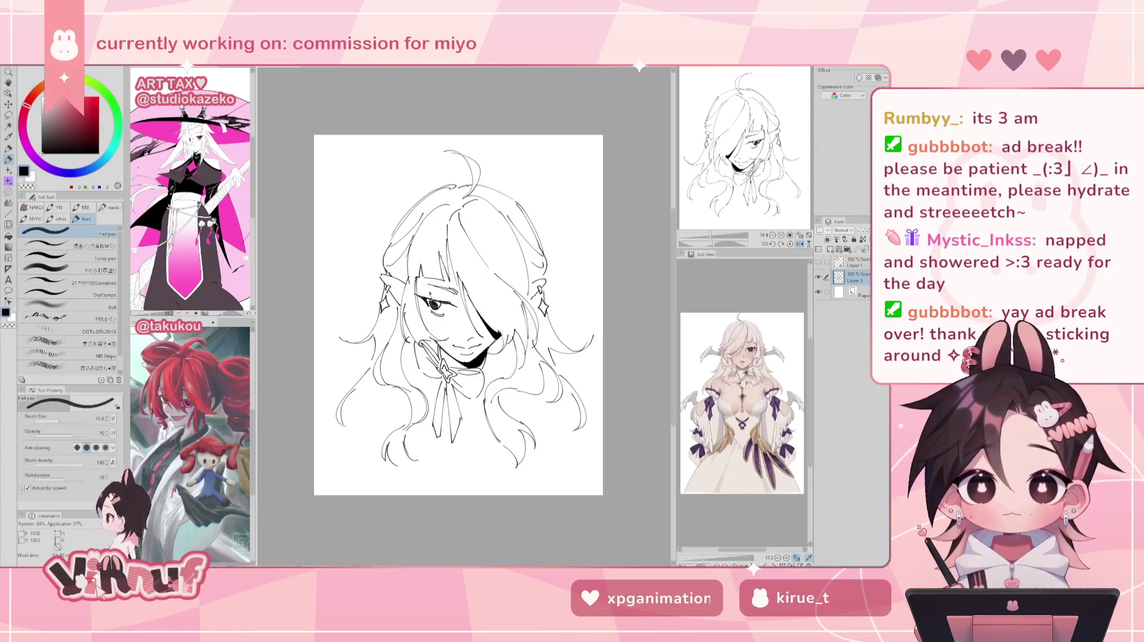
{"action": "key", "text": "h"}
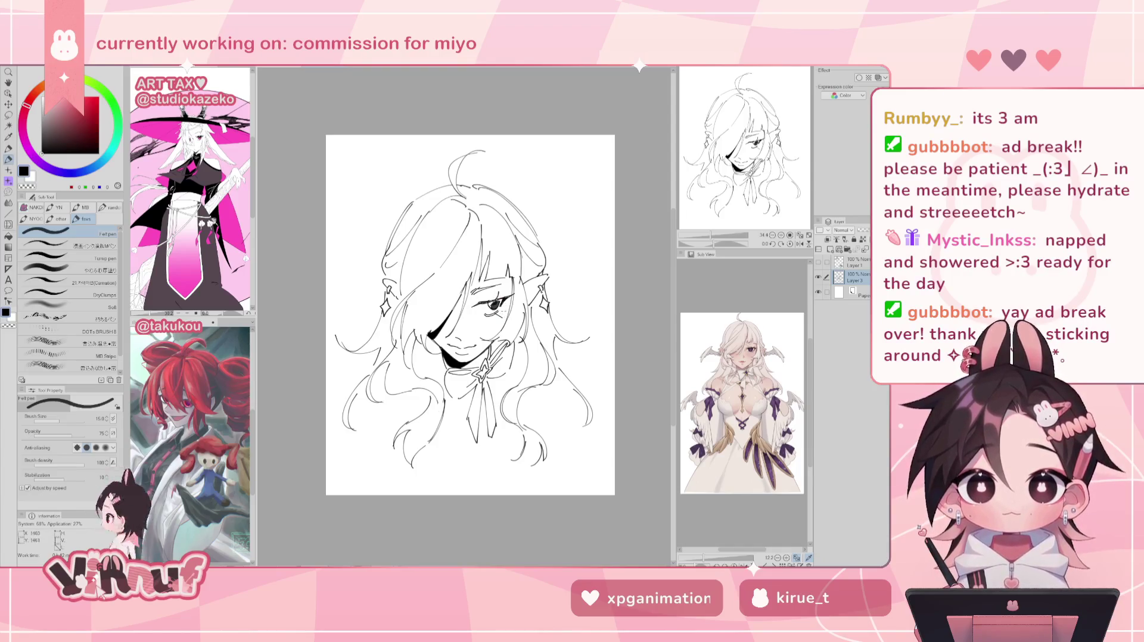
{"action": "key", "text": "h"}
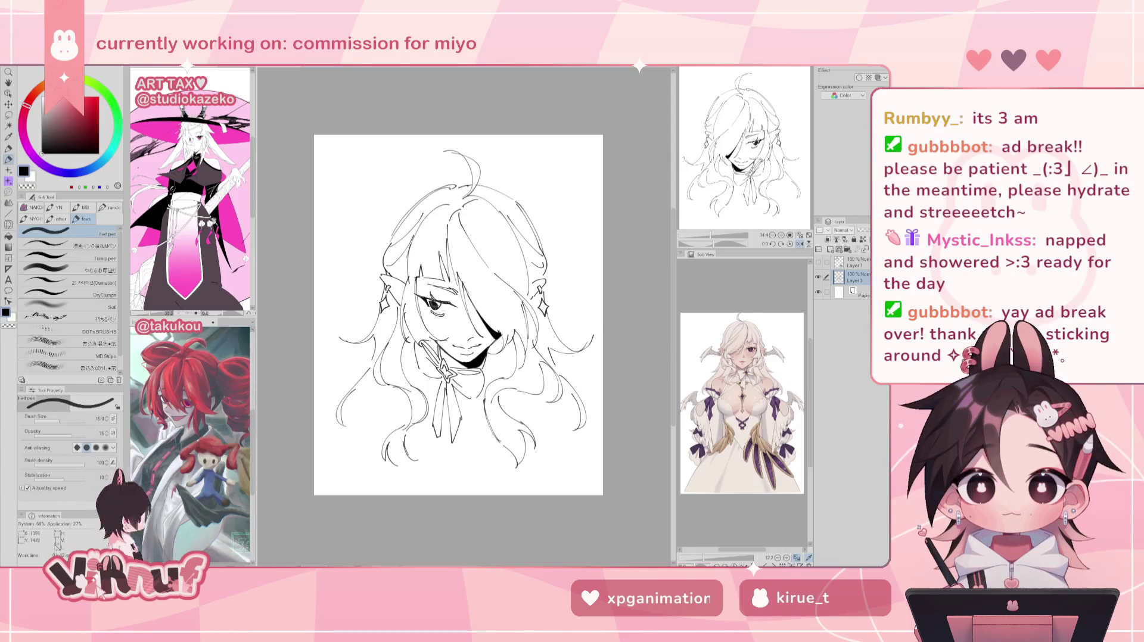
{"action": "key", "text": "h"}
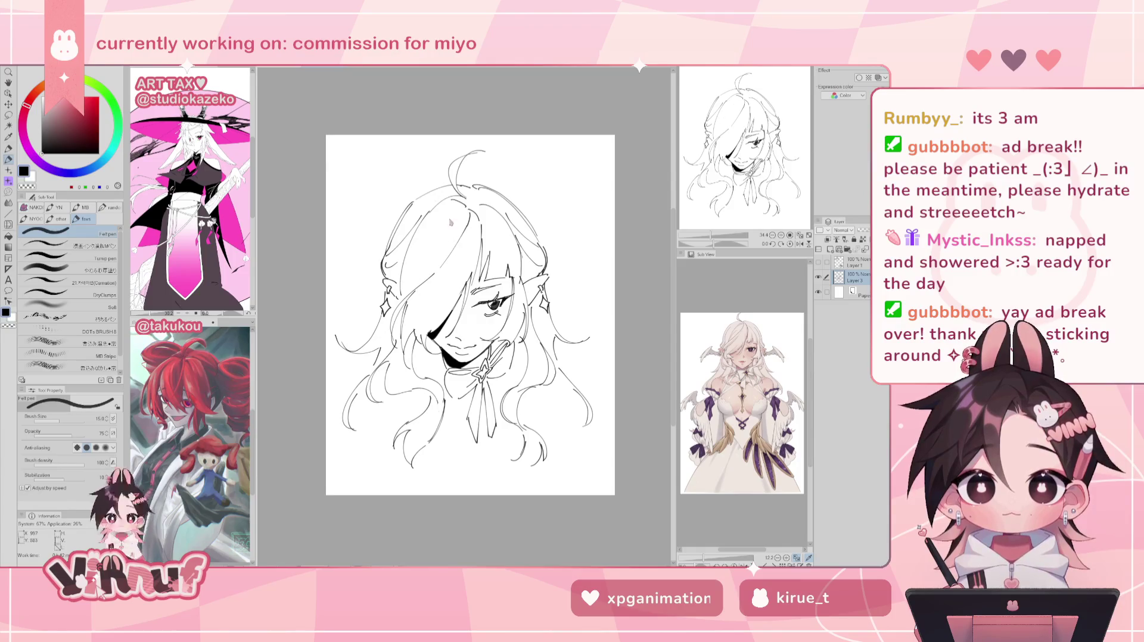
- Redraw the hair strand at the head's upper left, retrying the stroke several times
{"action": "left_click_drag", "start_coordinate": [457, 205], "coordinate": [430, 273]}
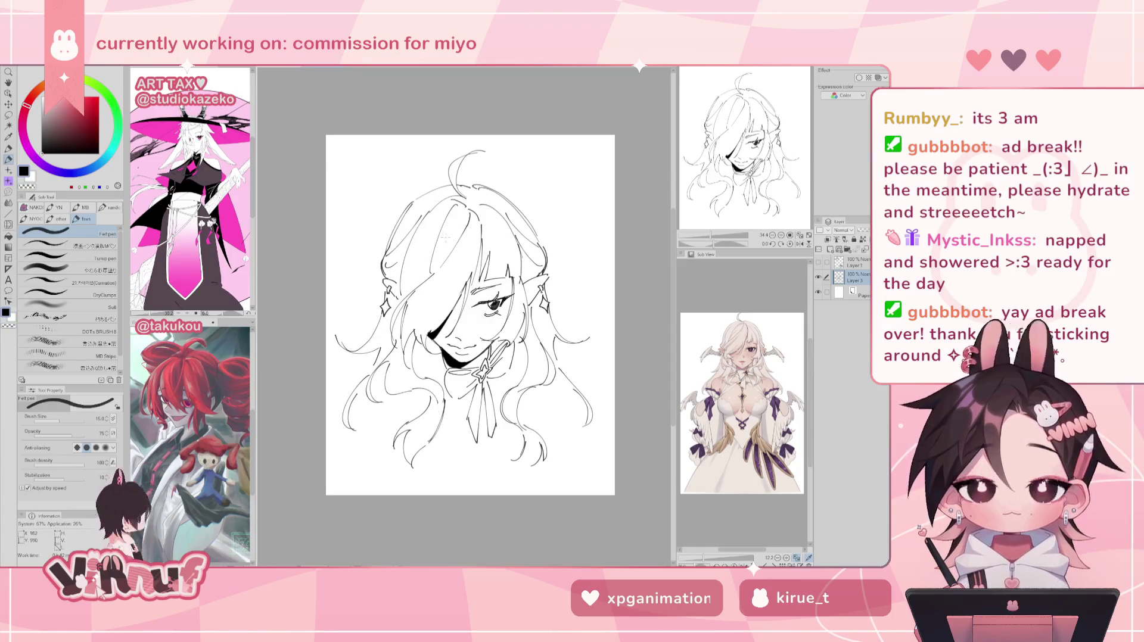
{"action": "key", "text": "ctrl+z"}
{"action": "left_click_drag", "start_coordinate": [458, 205], "coordinate": [430, 274]}
{"action": "key", "text": "ctrl+z"}
{"action": "left_click_drag", "start_coordinate": [457, 198], "coordinate": [435, 280]}
{"action": "key", "text": "ctrl+z"}
{"action": "key", "text": "ctrl+z"}
{"action": "left_click_drag", "start_coordinate": [462, 199], "coordinate": [435, 269]}
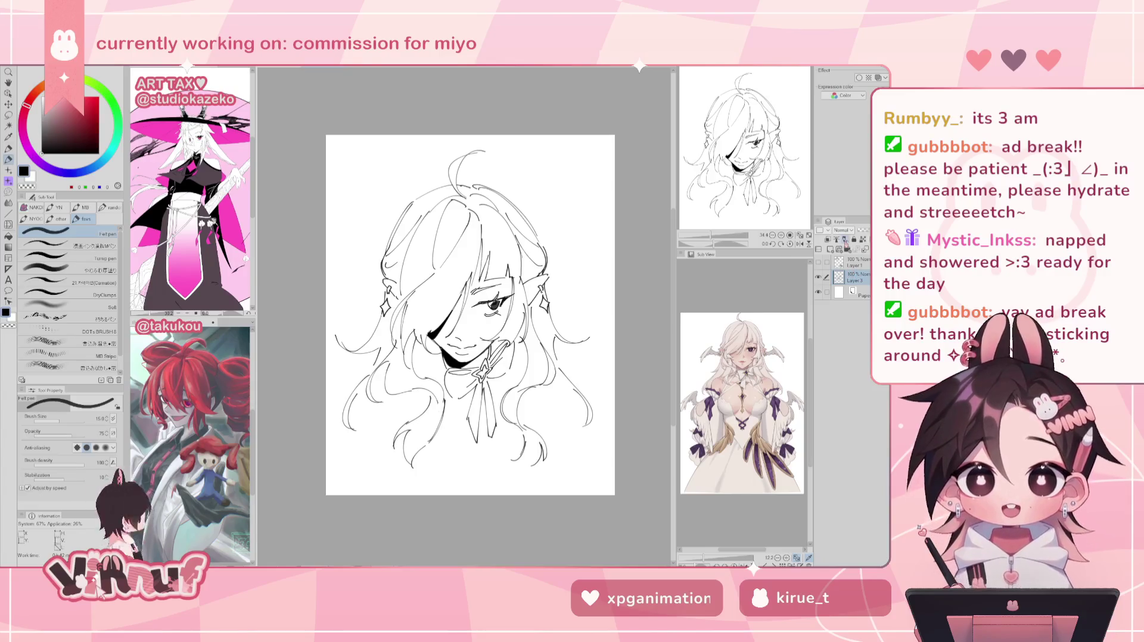
- Shift the line art slightly and draw a small wing beside the right ear
{"action": "key", "text": "k"}
{"action": "left_click_drag", "start_coordinate": [573, 318], "coordinate": [587, 333]}
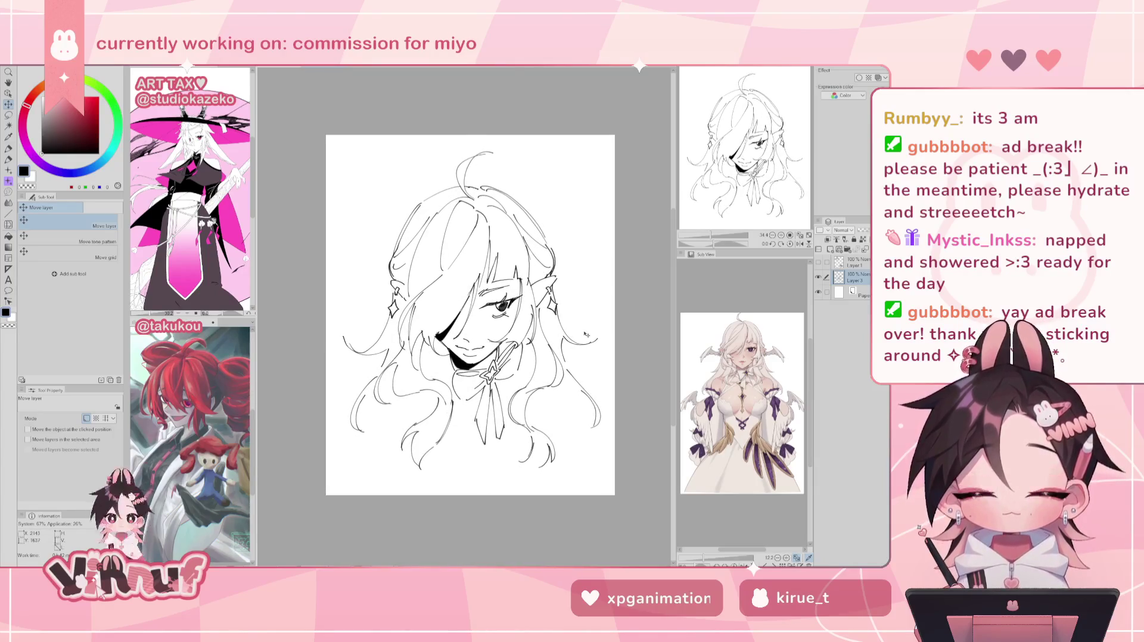
{"action": "key", "text": "p"}
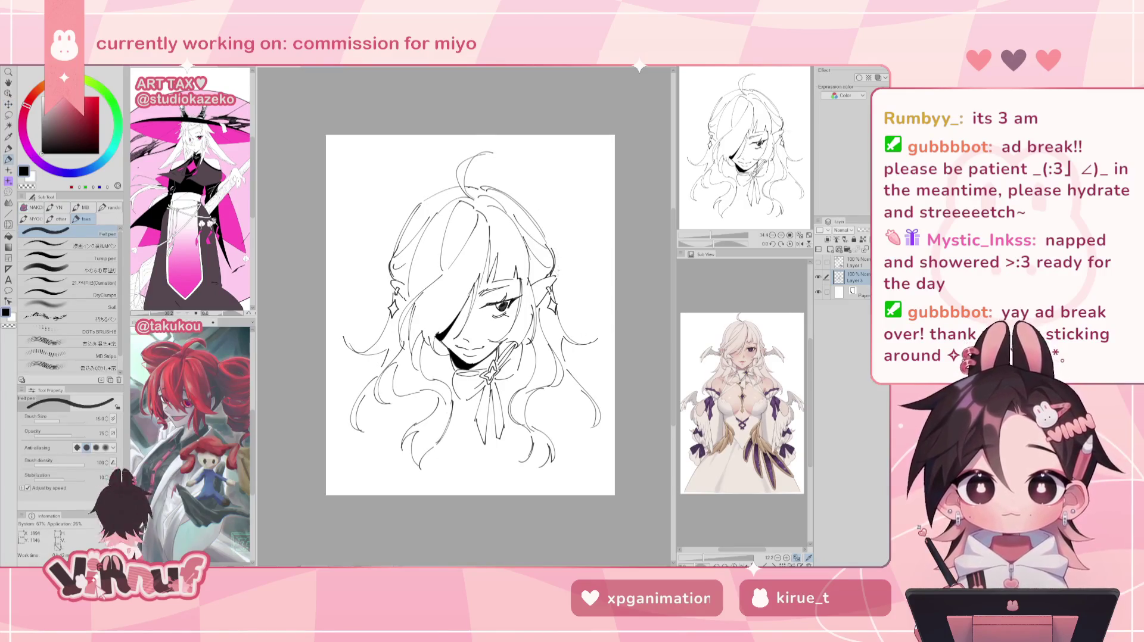
{"action": "left_click_drag", "start_coordinate": [580, 262], "coordinate": [596, 283]}
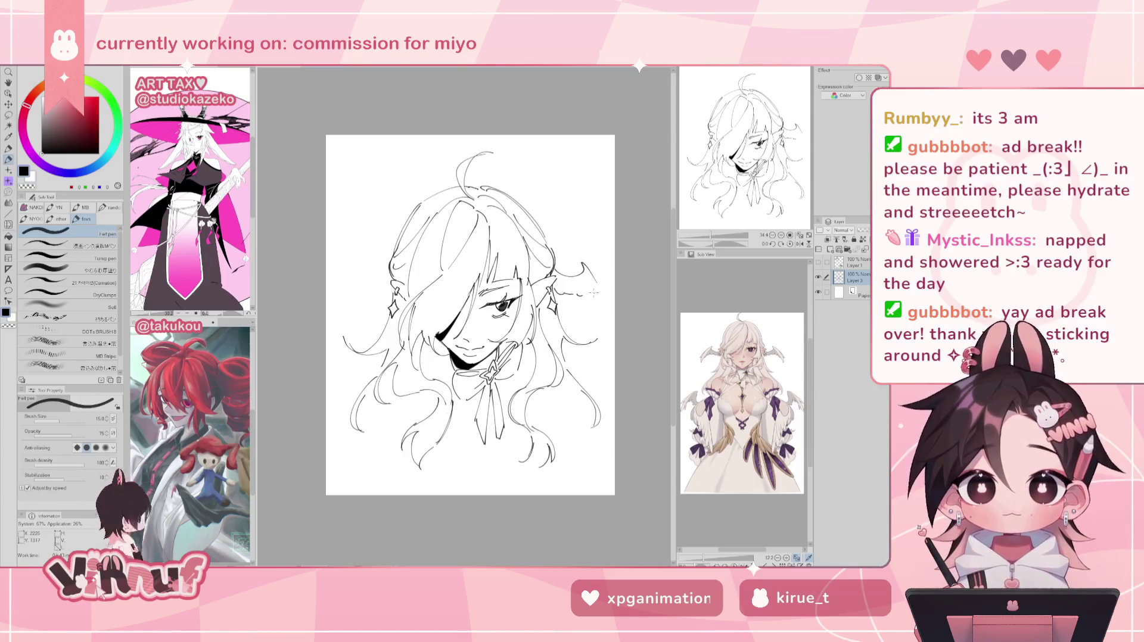
{"action": "left_click_drag", "start_coordinate": [583, 268], "coordinate": [600, 302]}
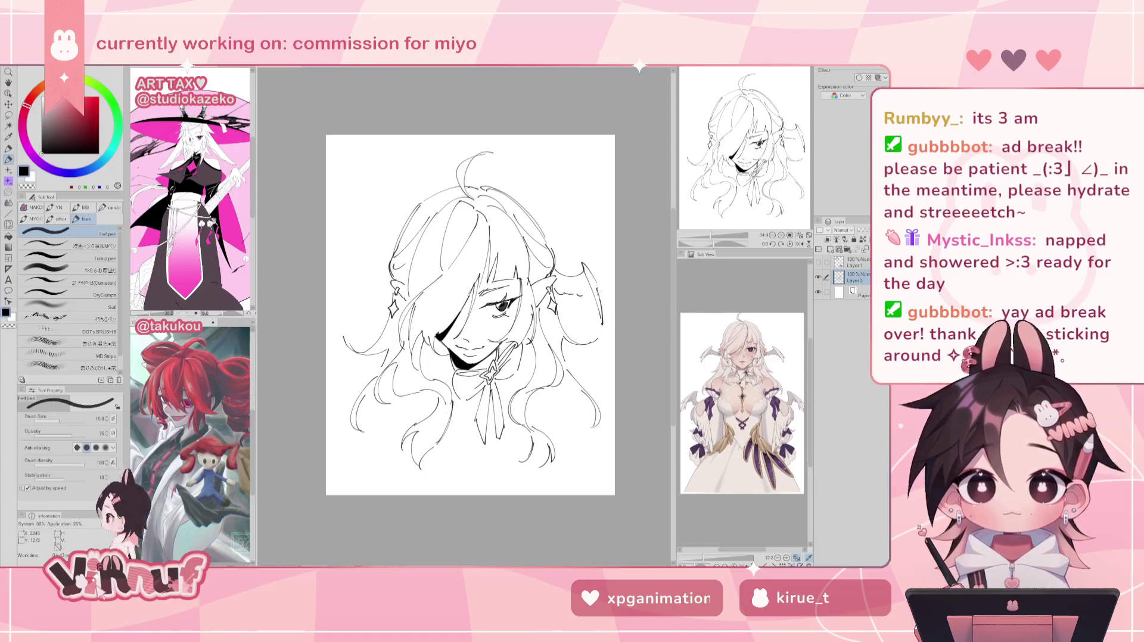
{"action": "left_click_drag", "start_coordinate": [595, 280], "coordinate": [602, 307]}
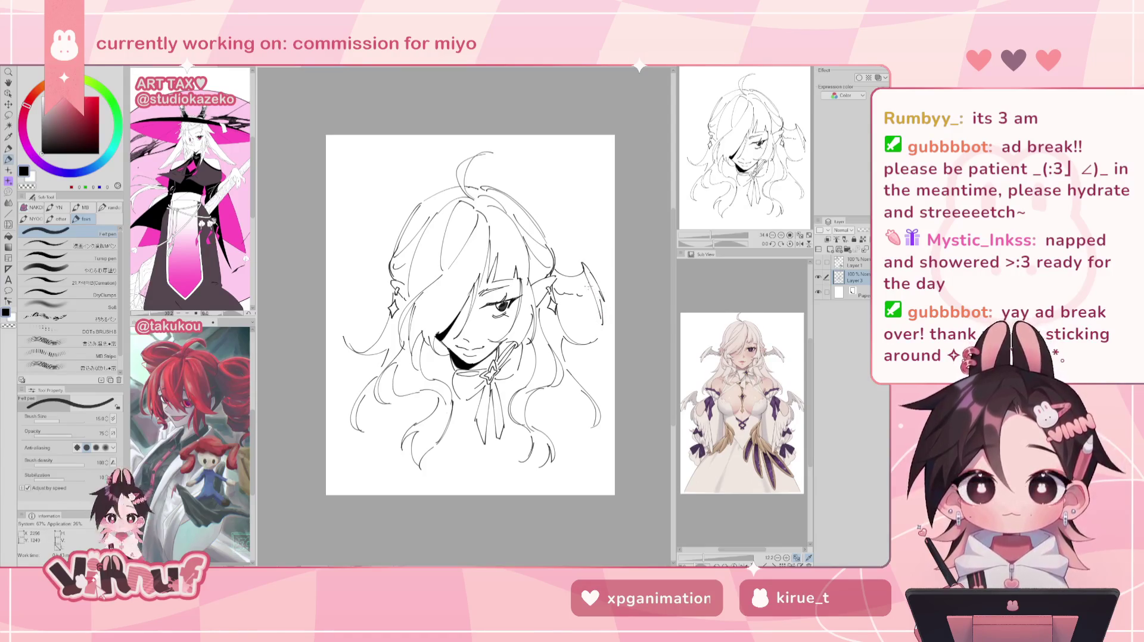
{"action": "key", "text": "h"}
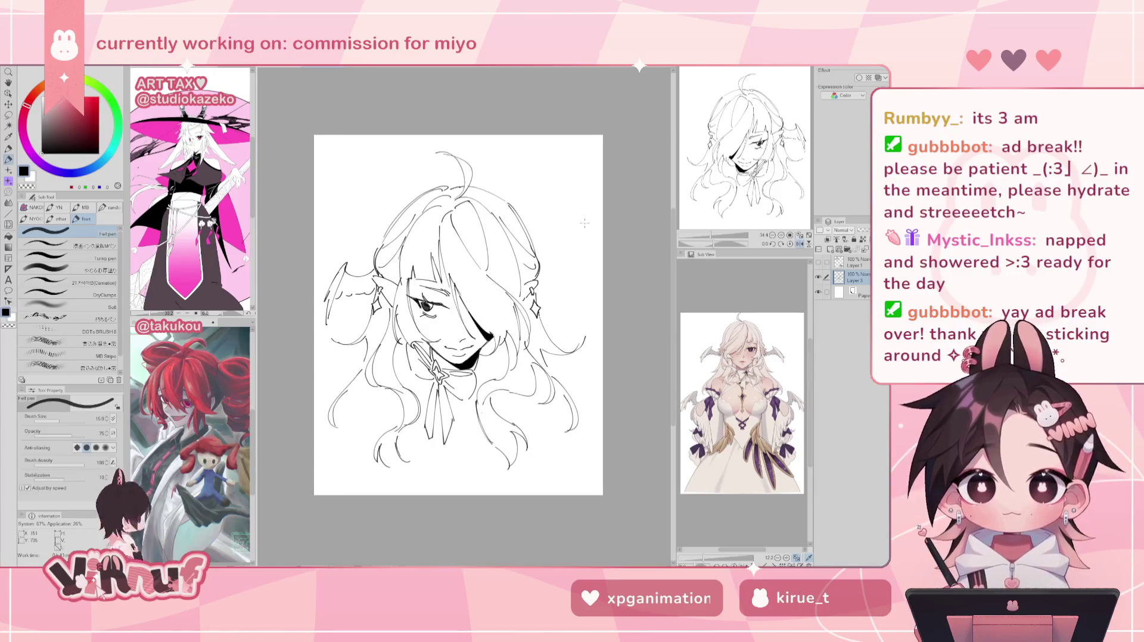
{"action": "key", "text": "h"}
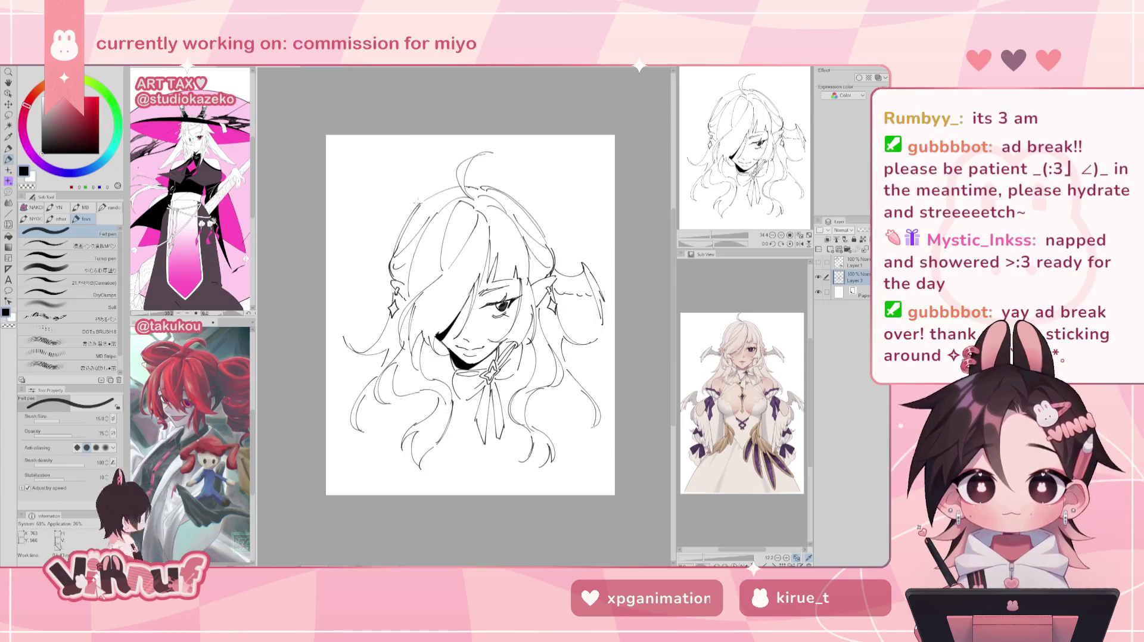
- Copy the wing, flip it horizontally and place the mirror copy beside the left ear
{"action": "key", "text": "m"}
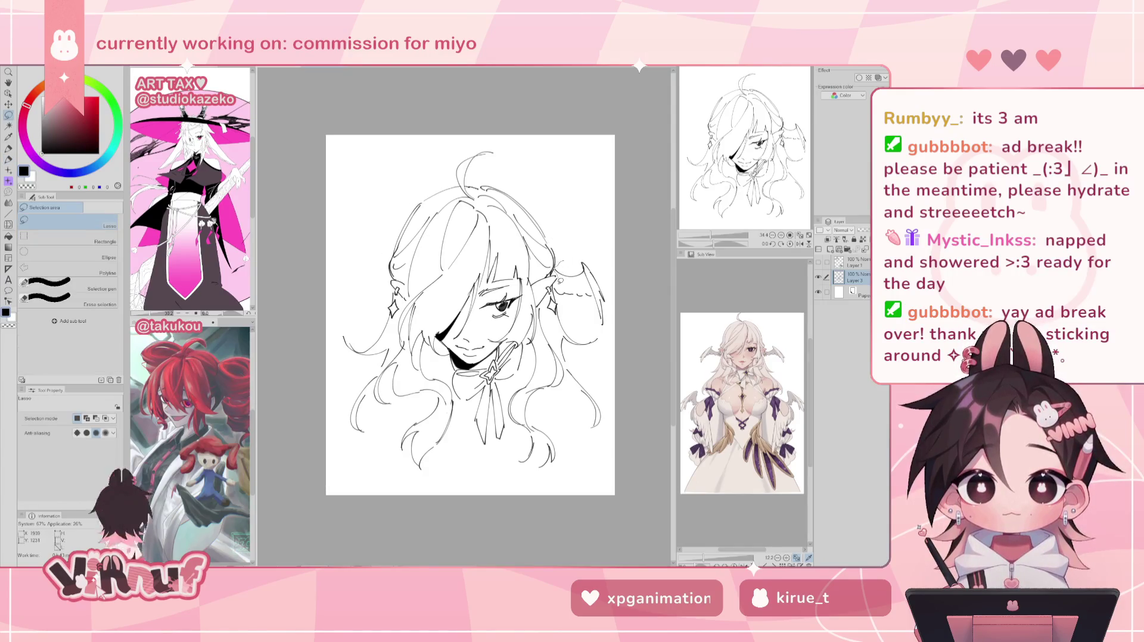
{"action": "left_click_drag", "start_coordinate": [571, 308], "coordinate": [559, 315]}
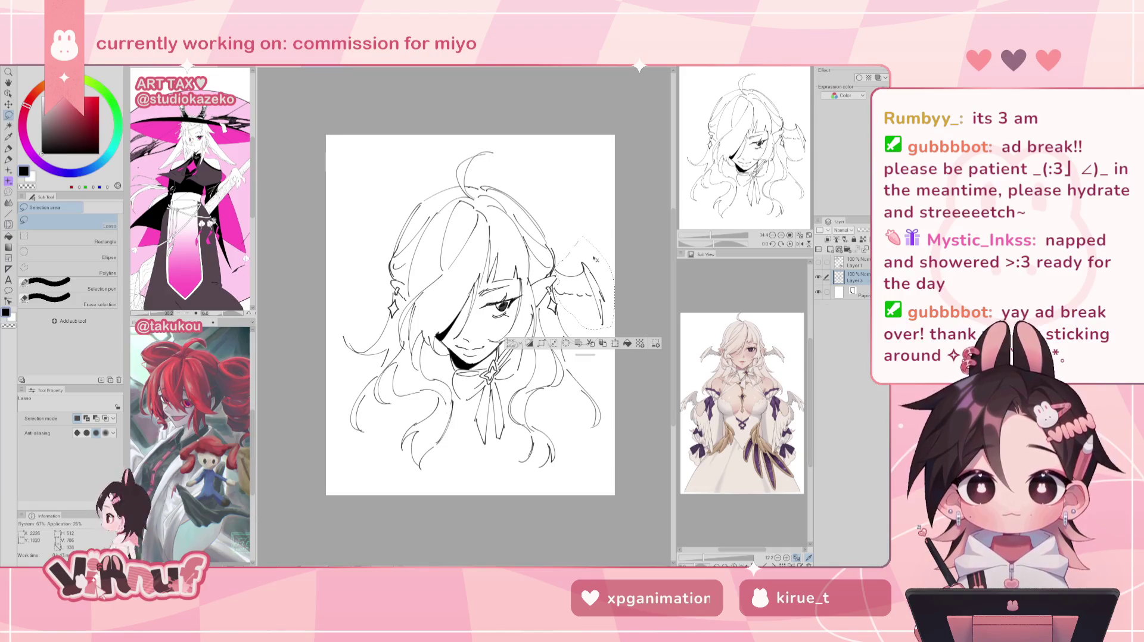
{"action": "key", "text": "ctrl+c"}
{"action": "key", "text": "ctrl+v"}
{"action": "key", "text": "ctrl+t"}
{"action": "left_click", "coordinate": [53, 419]}
{"action": "mouse_move", "coordinate": [608, 244]}
{"action": "left_mouse_down"}
{"action": "mouse_move", "coordinate": [391, 245]}
{"action": "mouse_move", "coordinate": [387, 275]}
{"action": "left_mouse_up"}
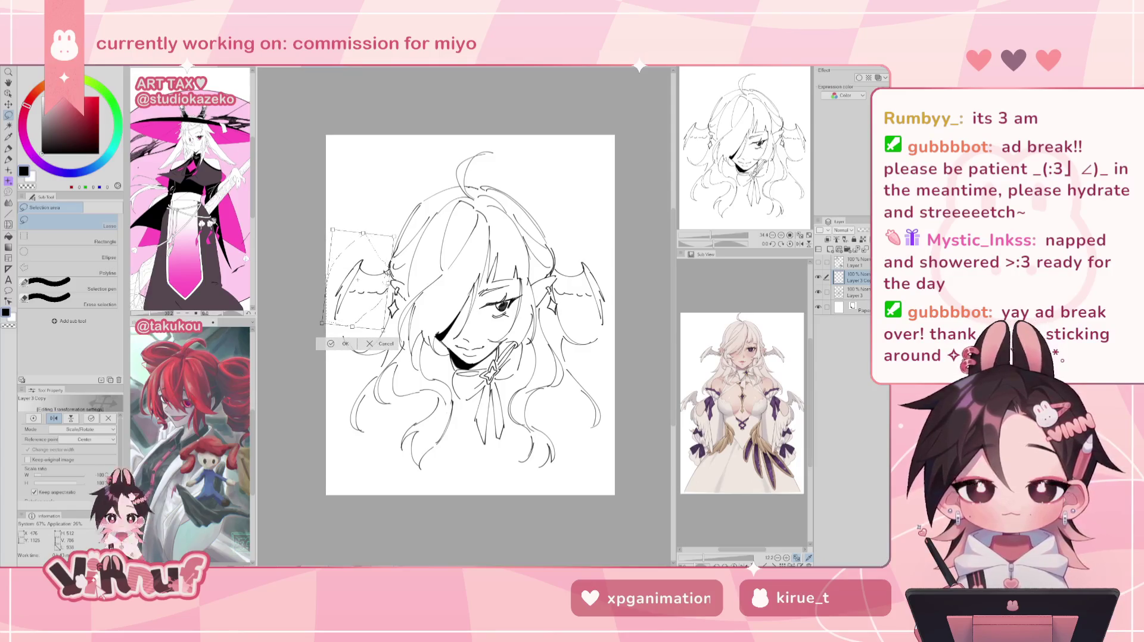
{"action": "left_click", "coordinate": [351, 344]}
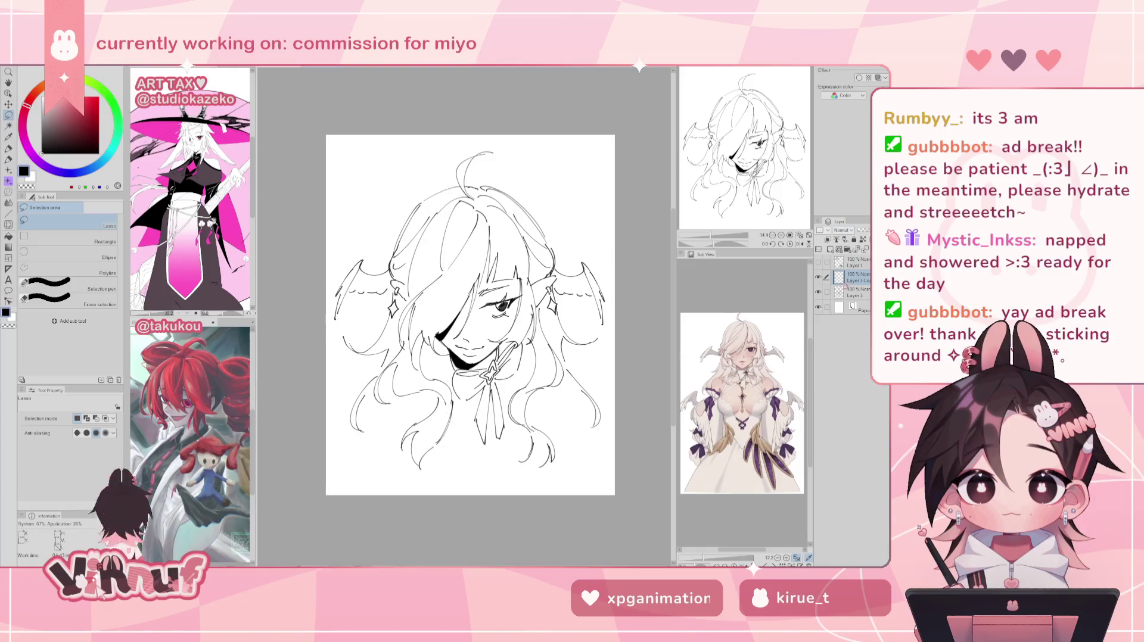
- Merge the wing copy down into the line art and undo the last small adjustments
{"action": "key", "text": "ctrl+e"}
{"action": "key", "text": "k"}
{"action": "key", "text": "ctrl+z"}
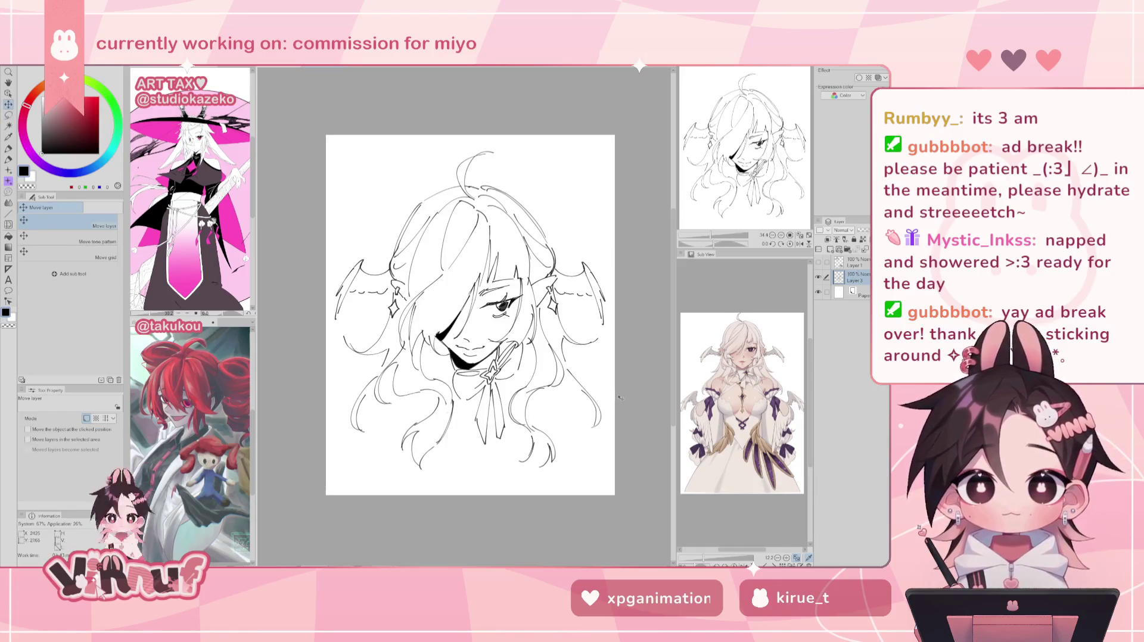
{"action": "key", "text": "ctrl+z"}
{"action": "key", "text": "ctrl+z"}
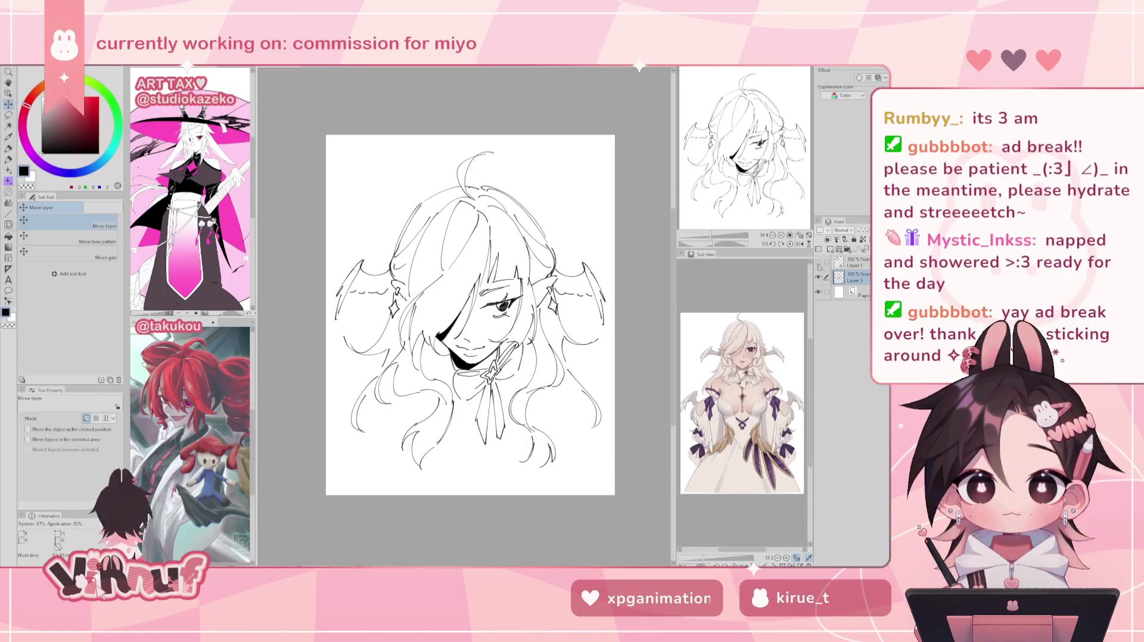
- Show the chibi layer, make it active and shift both chibi doodles down slightly
{"action": "left_click", "coordinate": [818, 262]}
{"action": "left_click", "coordinate": [853, 262]}
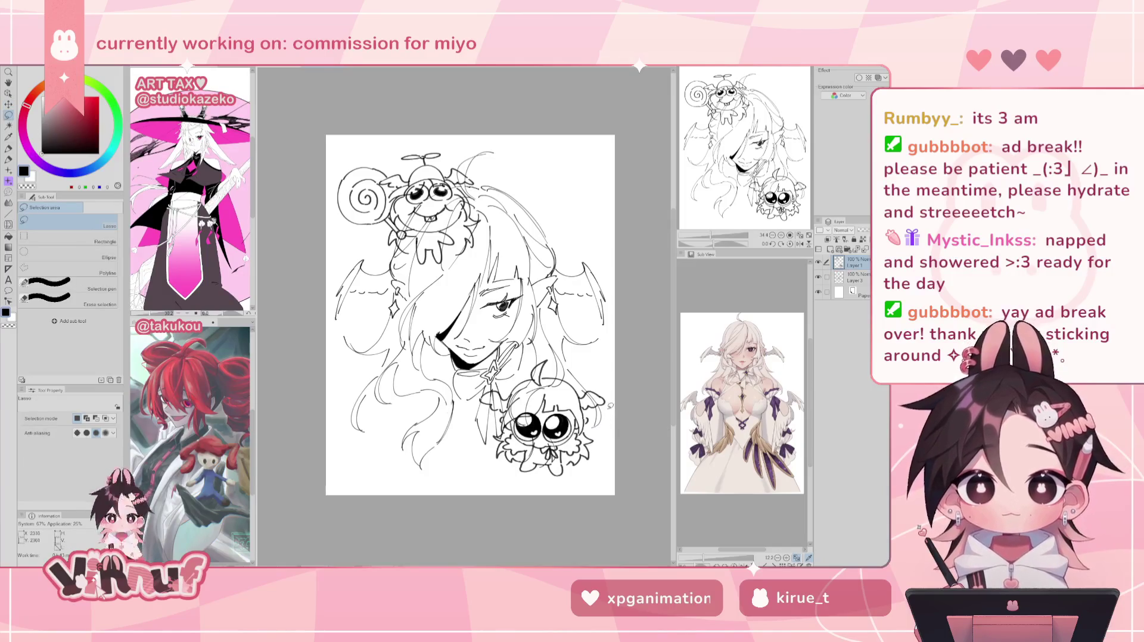
{"action": "mouse_move", "coordinate": [601, 400]}
{"action": "left_mouse_down"}
{"action": "mouse_move", "coordinate": [605, 430]}
{"action": "mouse_move", "coordinate": [604, 420]}
{"action": "left_mouse_up"}
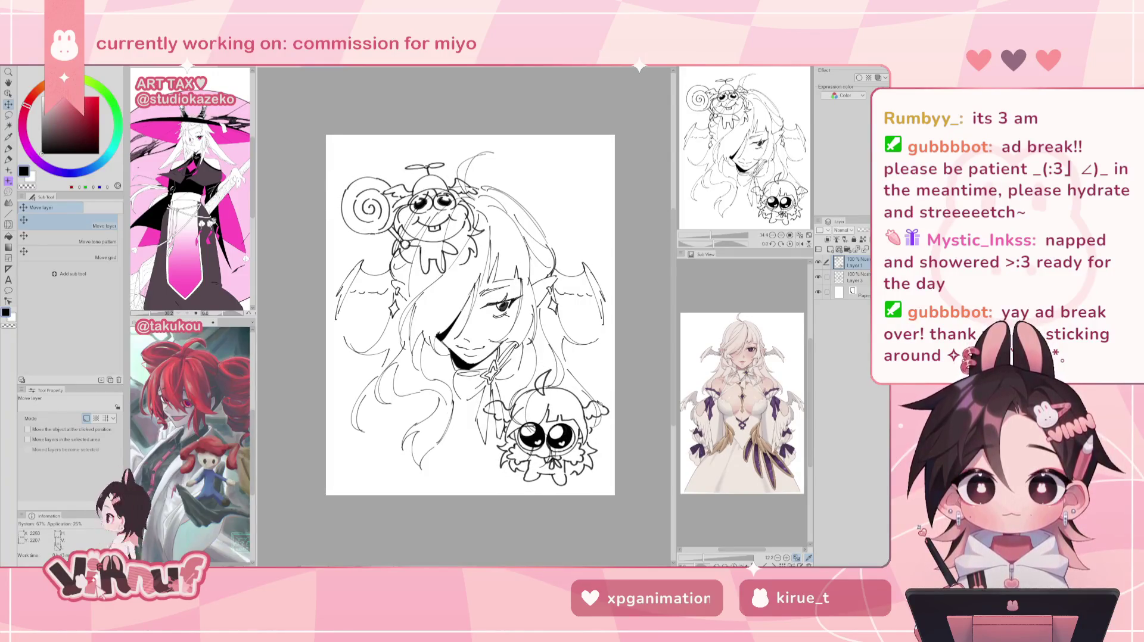
- Lasso the lollipop chibi and move it to the top-left of the page
{"action": "key", "text": "m"}
{"action": "left_click_drag", "start_coordinate": [363, 152], "coordinate": [500, 149]}
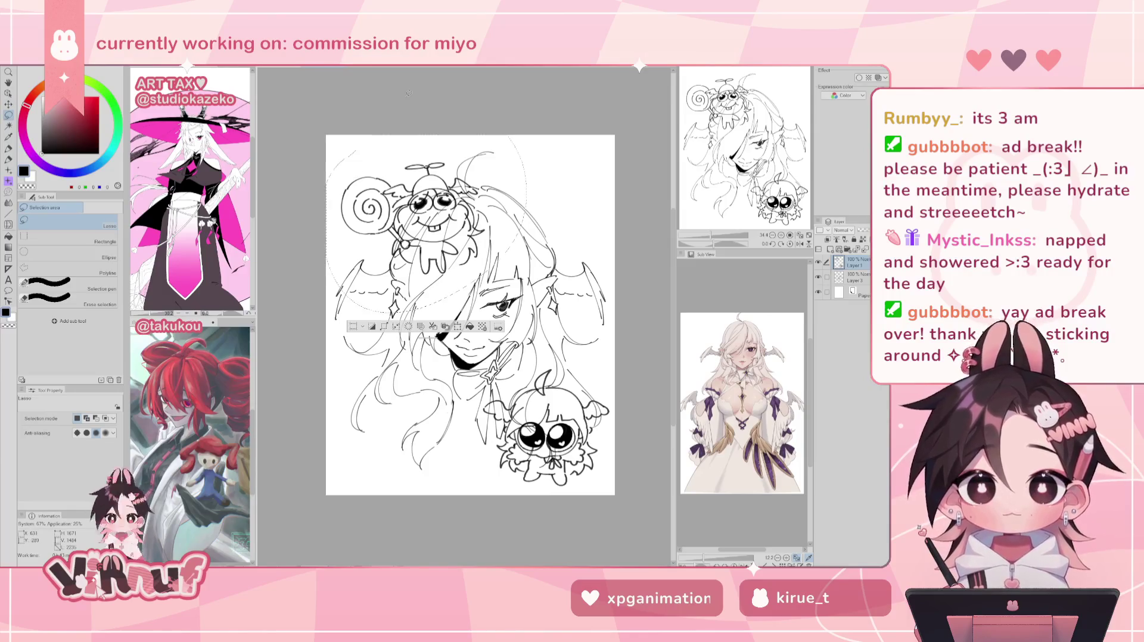
{"action": "key", "text": "k"}
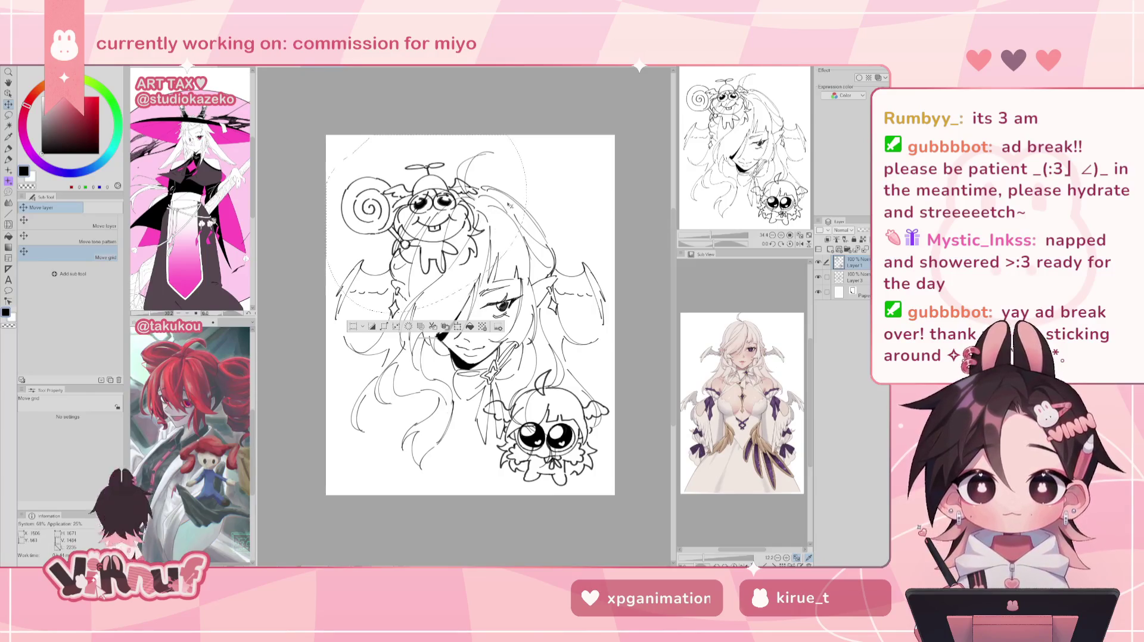
{"action": "left_click_drag", "start_coordinate": [492, 213], "coordinate": [490, 209]}
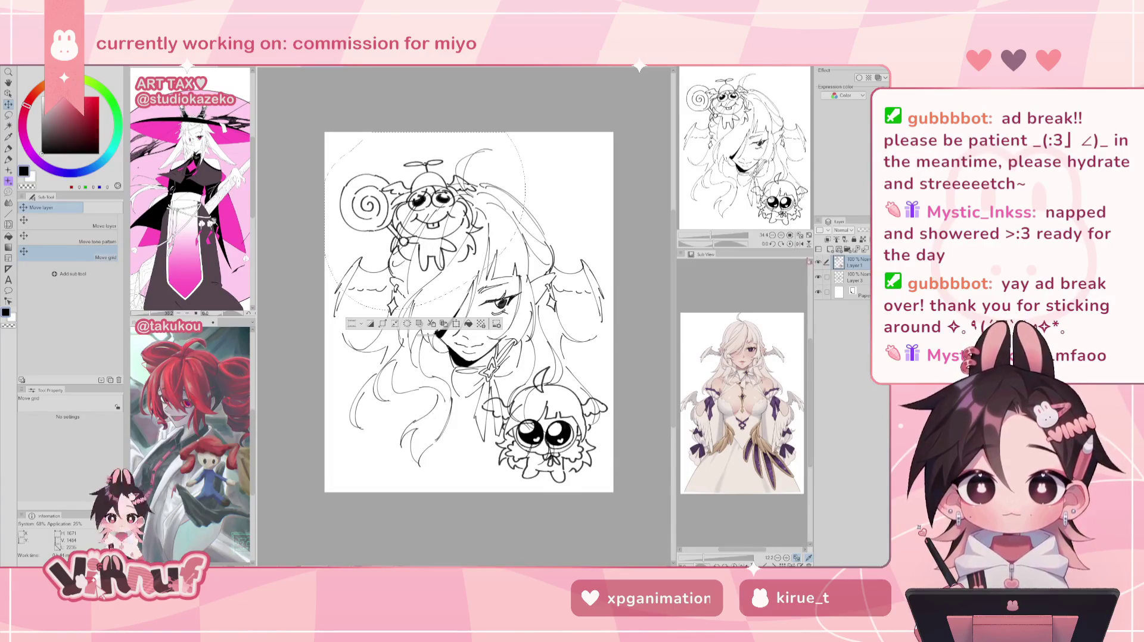
{"action": "left_click", "coordinate": [65, 222]}
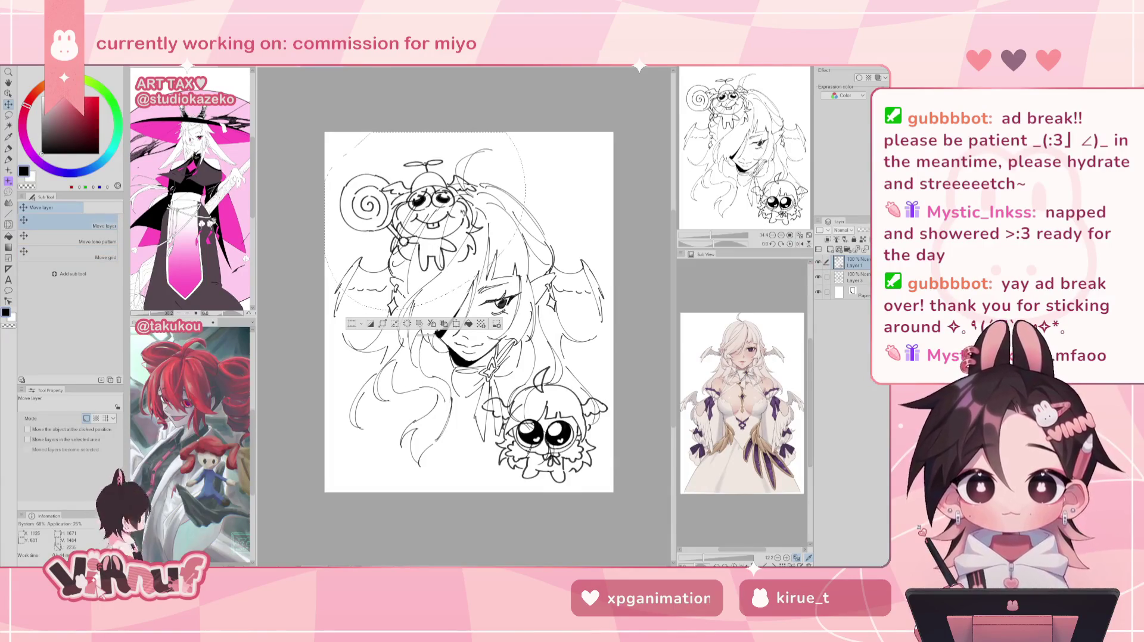
{"action": "mouse_move", "coordinate": [464, 212]}
{"action": "left_mouse_down"}
{"action": "mouse_move", "coordinate": [452, 191]}
{"action": "mouse_move", "coordinate": [488, 161]}
{"action": "left_mouse_up"}
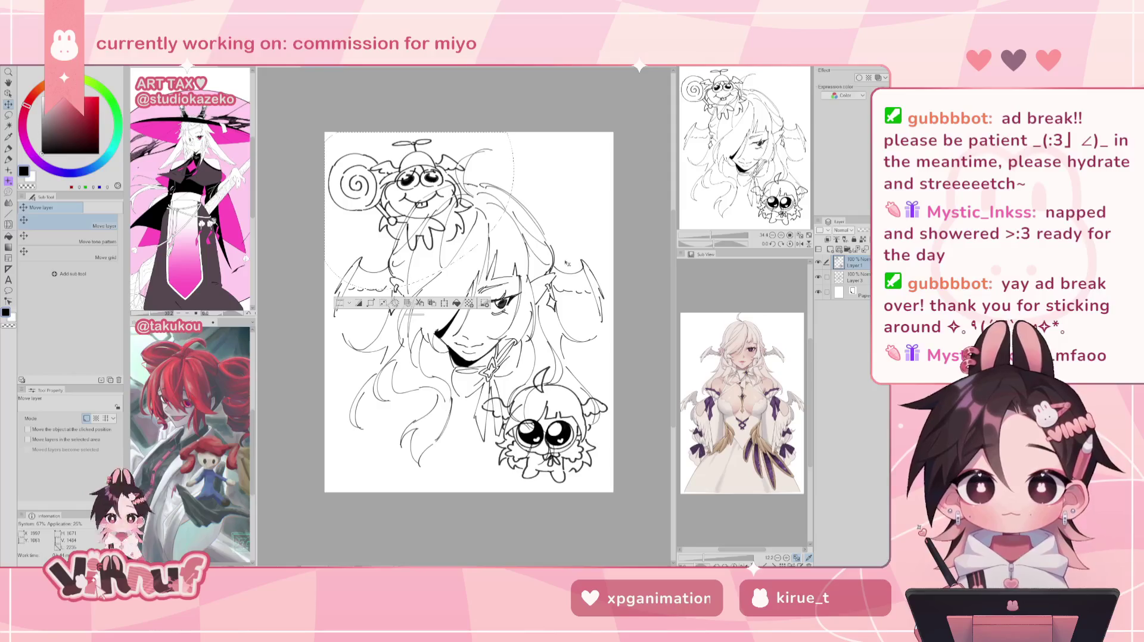
{"action": "left_click_drag", "start_coordinate": [566, 262], "coordinate": [679, 189]}
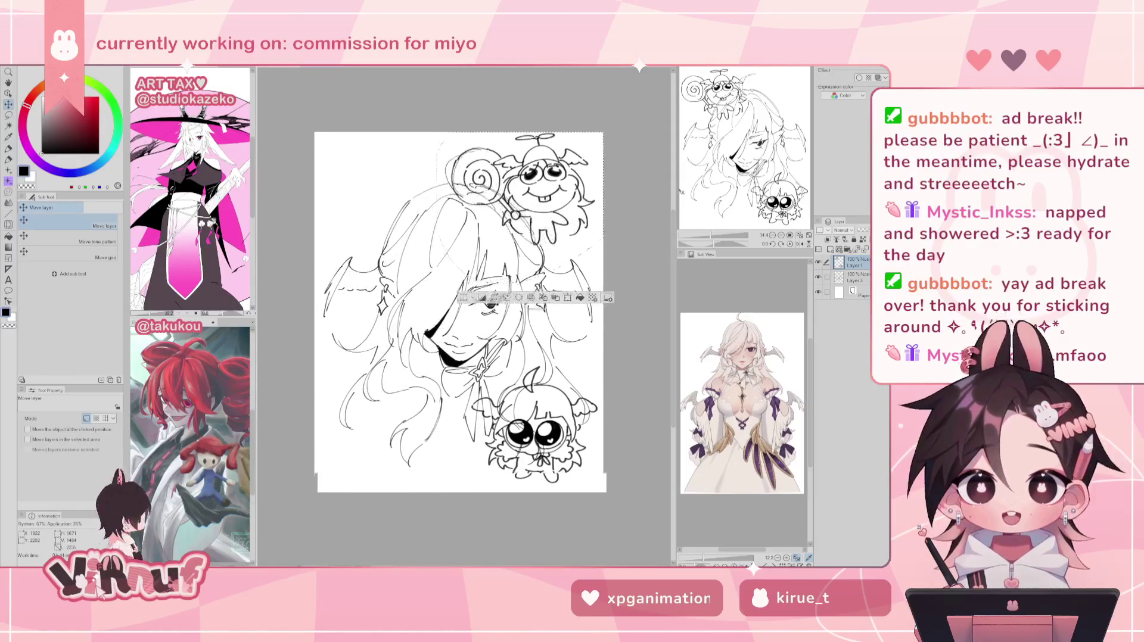
{"action": "left_click_drag", "start_coordinate": [679, 189], "coordinate": [534, 201]}
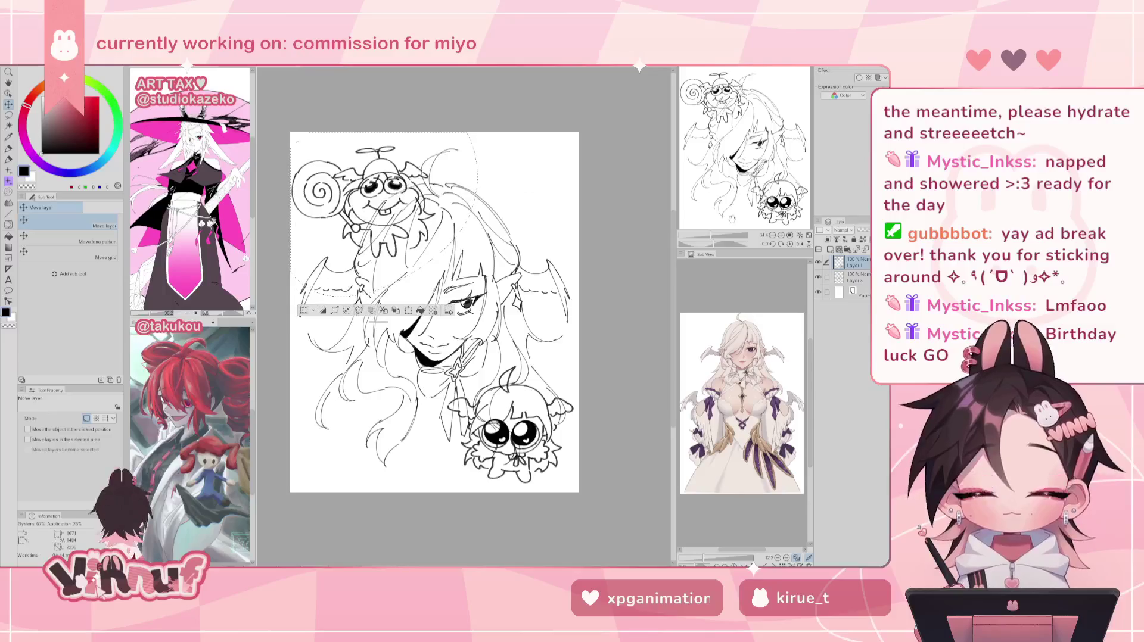
{"action": "key", "text": "Delete"}
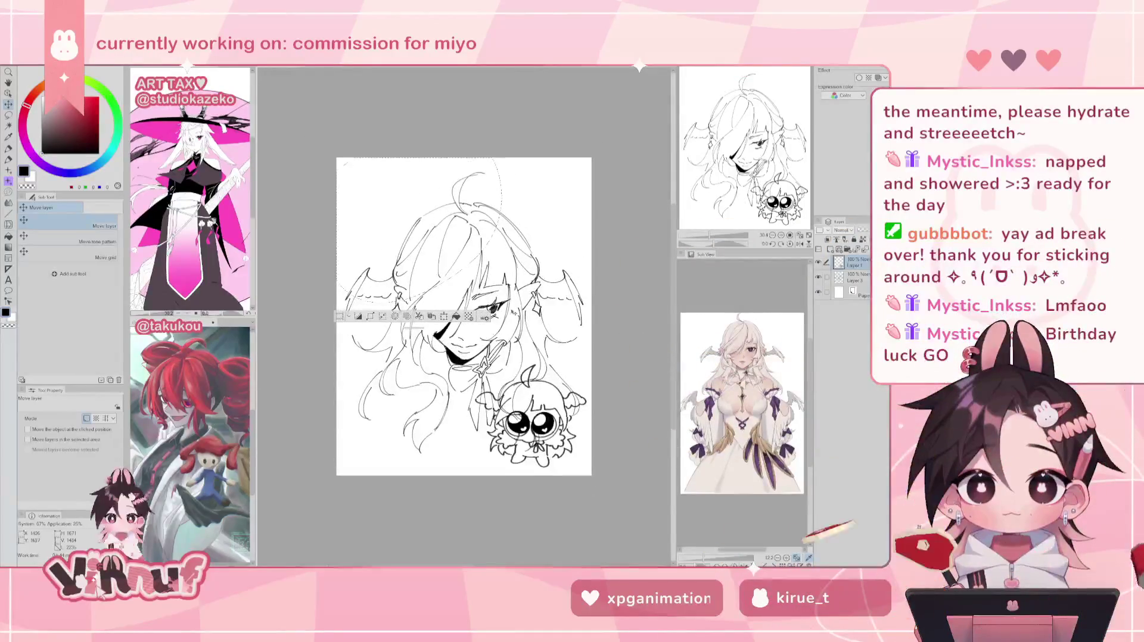
{"action": "key", "text": "ctrl+z"}
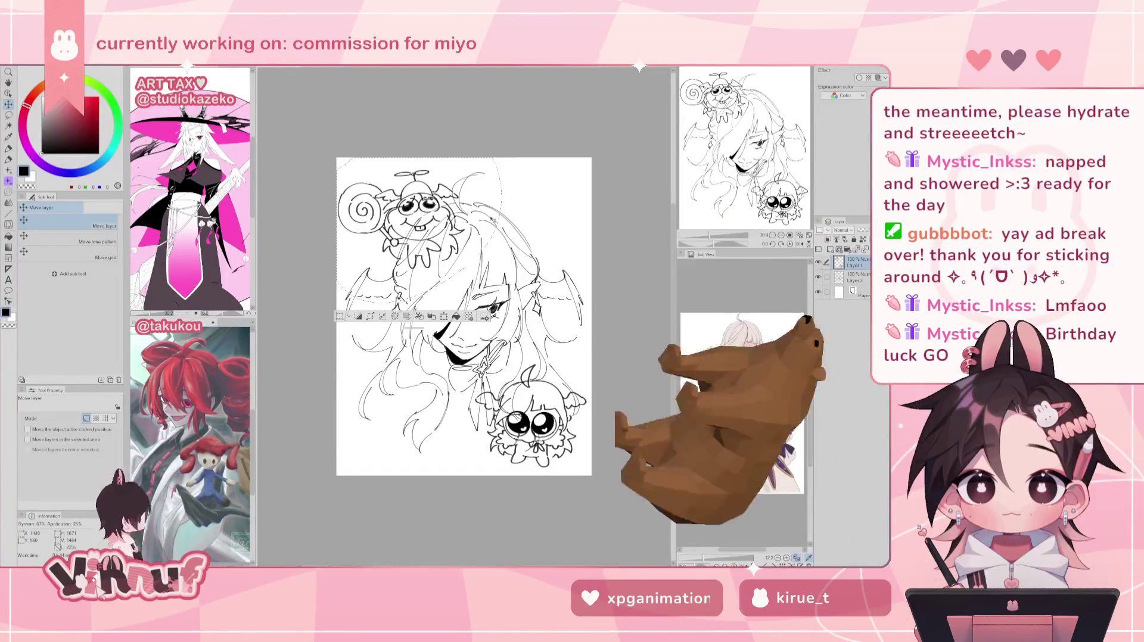
{"action": "left_click_drag", "start_coordinate": [487, 220], "coordinate": [490, 220]}
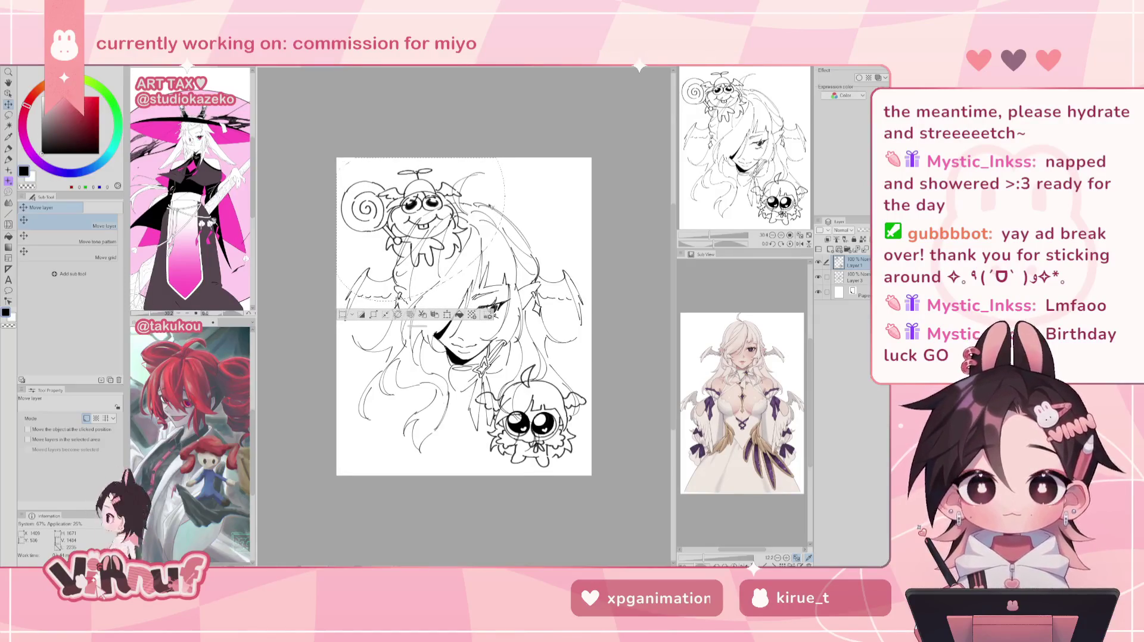
- Deselect and raise the face and hair lines on Layer 3 slightly
{"action": "key", "text": "ctrl+d"}
{"action": "left_click", "coordinate": [854, 277]}
{"action": "left_click_drag", "start_coordinate": [617, 388], "coordinate": [619, 371]}
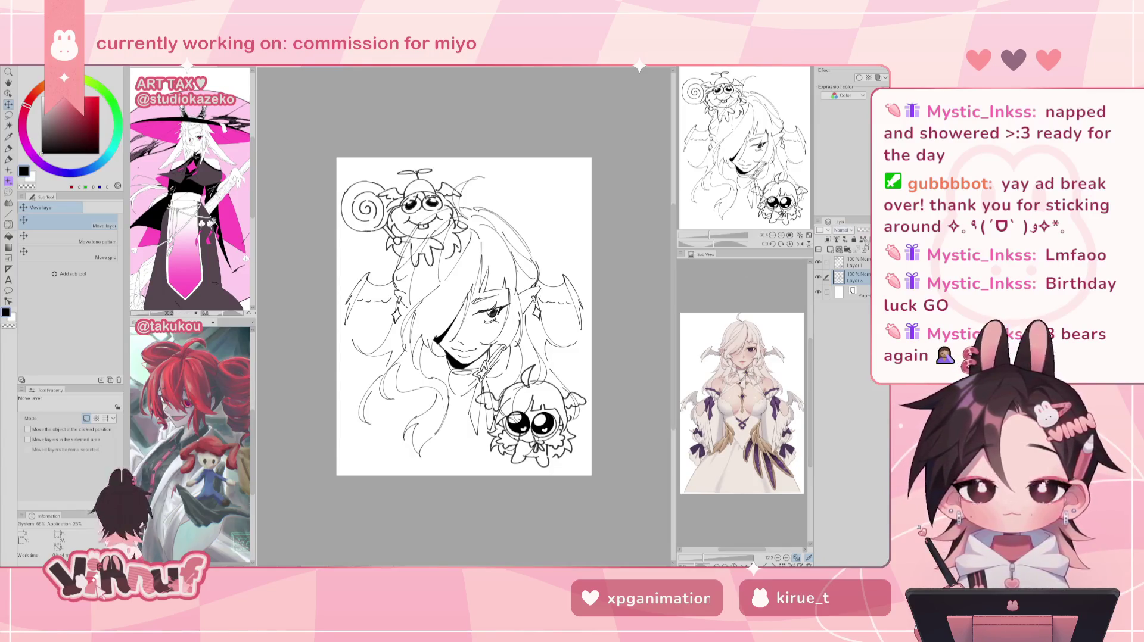
- Scale the lollipop chibi on Layer 1 down to about 95%
{"action": "left_click", "coordinate": [852, 265]}
{"action": "key", "text": "m"}
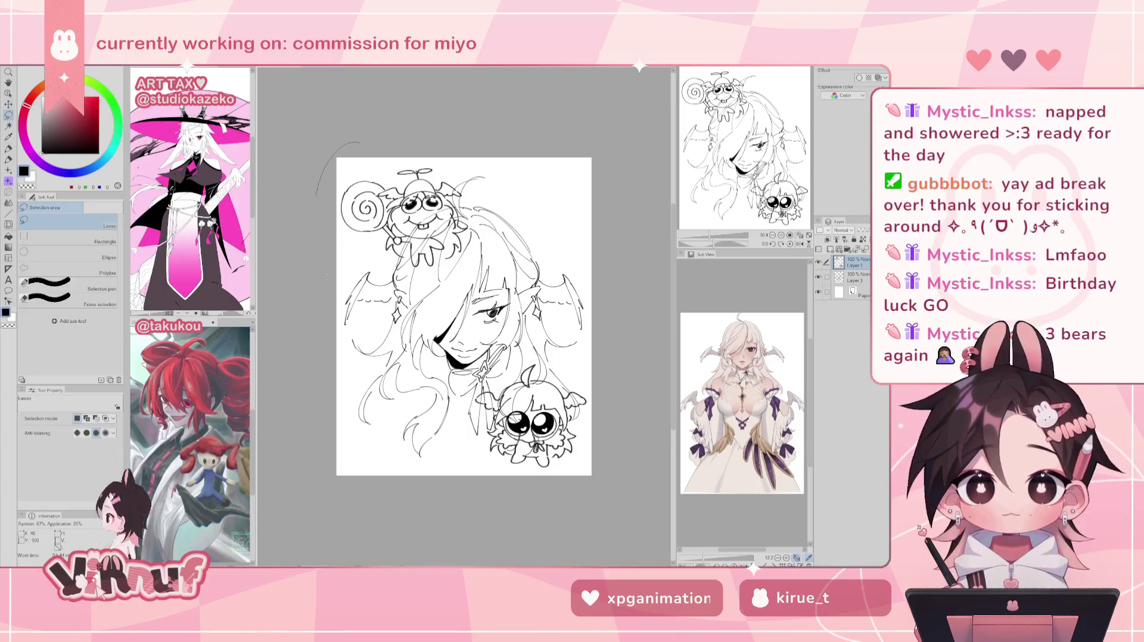
{"action": "left_click_drag", "start_coordinate": [328, 164], "coordinate": [455, 115]}
{"action": "key", "text": "ctrl+t"}
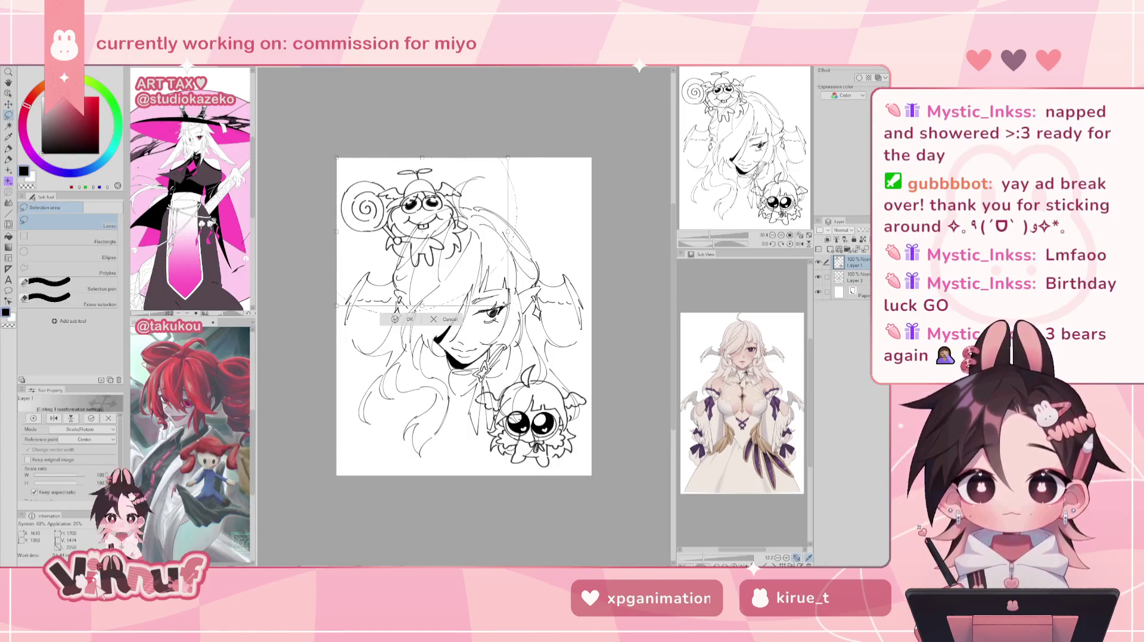
{"action": "mouse_move", "coordinate": [516, 314]}
{"action": "left_mouse_down"}
{"action": "mouse_move", "coordinate": [492, 282]}
{"action": "mouse_move", "coordinate": [458, 280]}
{"action": "left_mouse_up"}
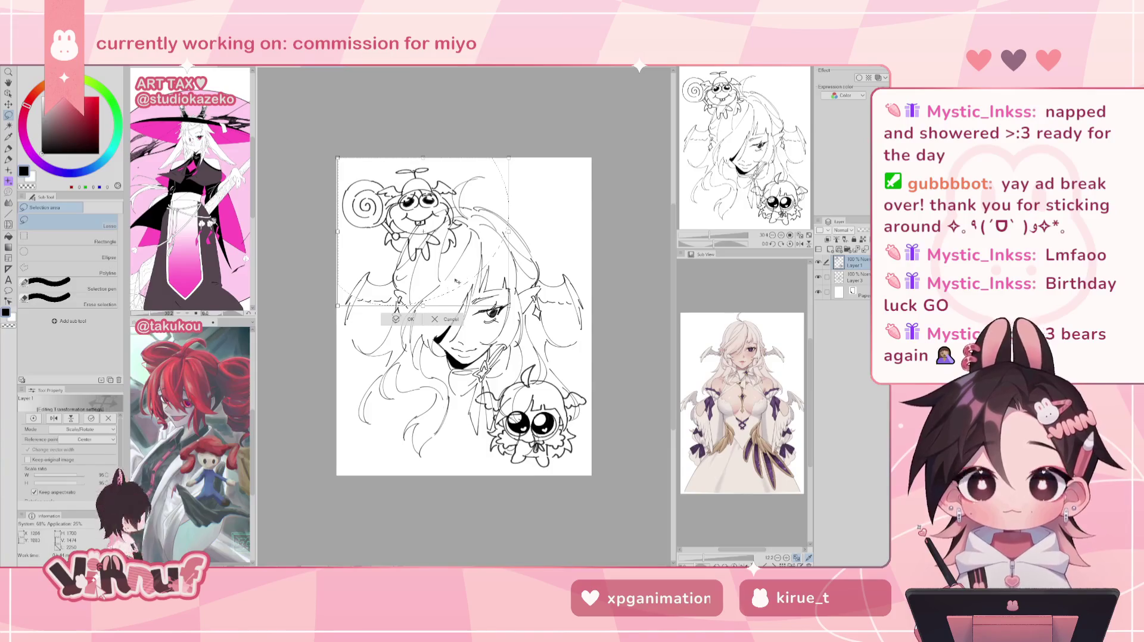
{"action": "left_click", "coordinate": [420, 323]}
- Add a new Layer 2 and set up a white Turnip pen at size about 157
{"action": "key", "text": "ctrl+shift+n"}
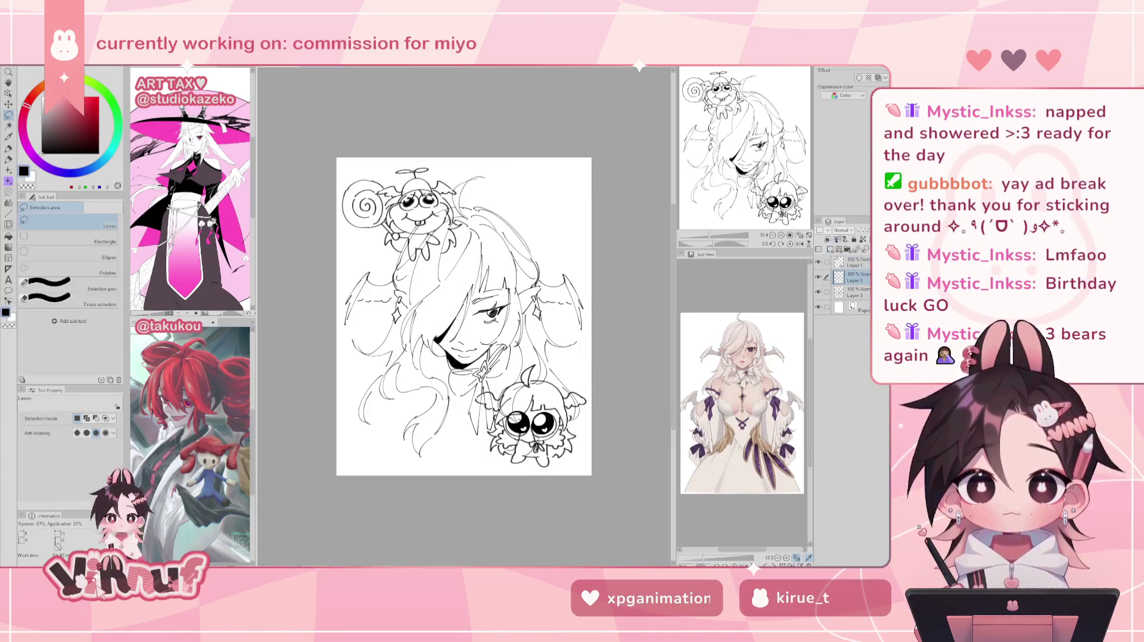
{"action": "key", "text": "p"}
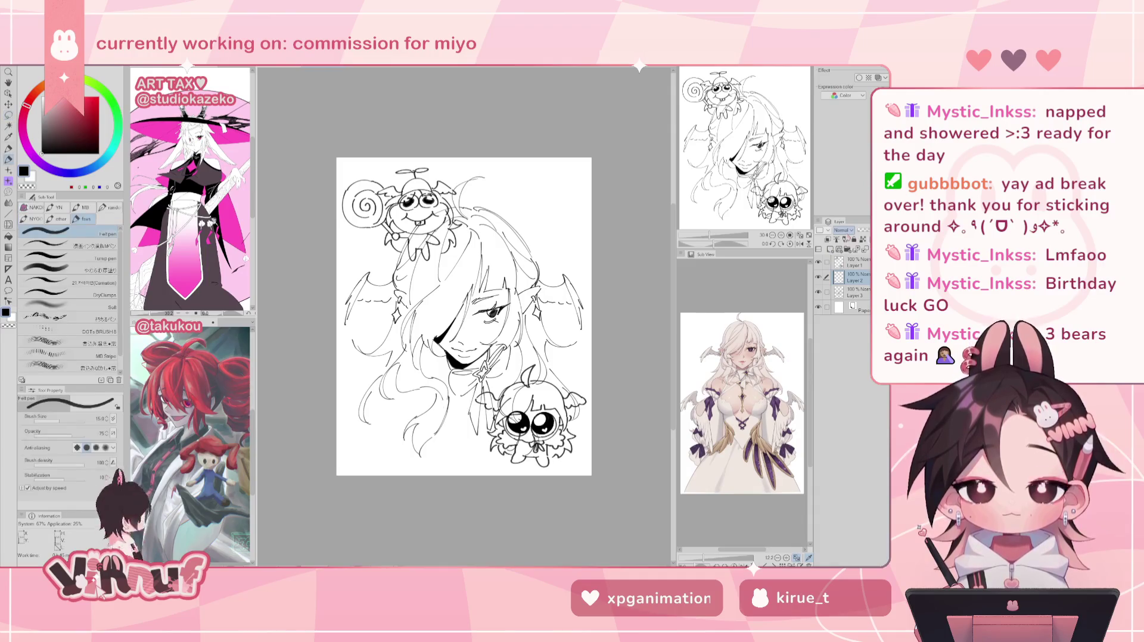
{"action": "left_click", "coordinate": [97, 257]}
{"action": "key", "text": "x"}
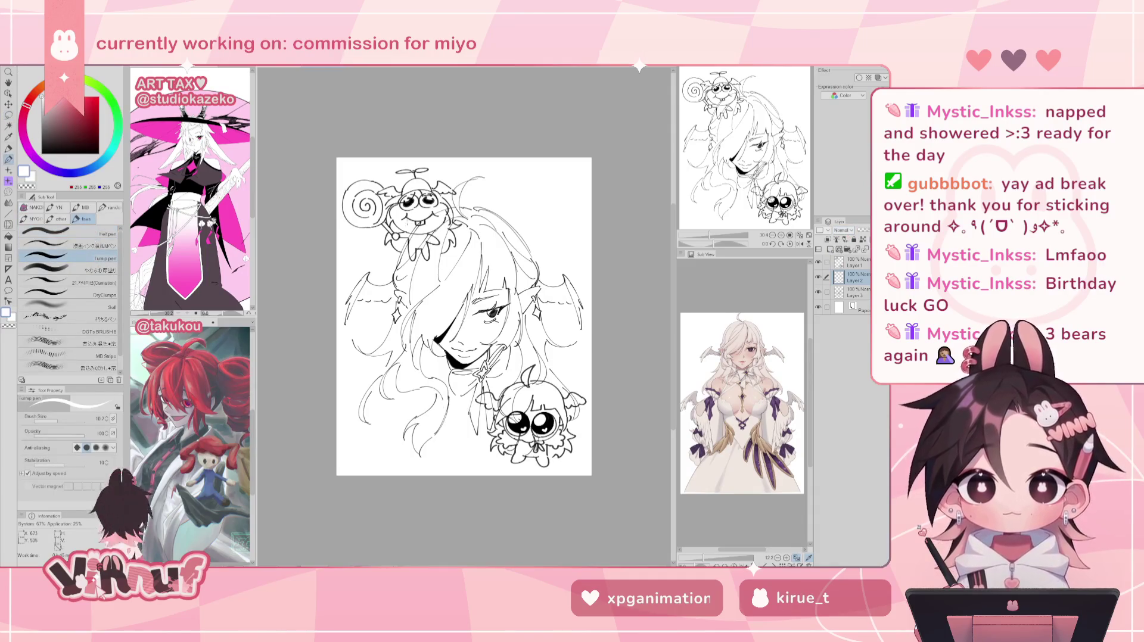
{"action": "left_click_drag", "start_coordinate": [405, 226], "coordinate": [411, 244]}
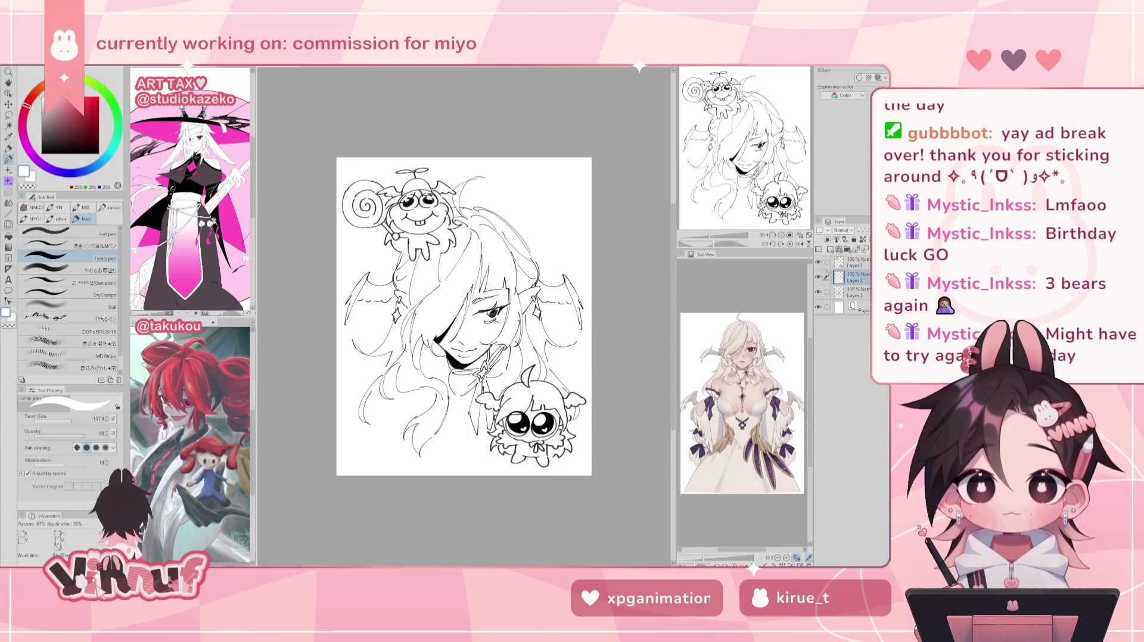
- Nudge the face and hair lines on Layer 3 slightly
{"action": "left_click", "coordinate": [855, 292]}
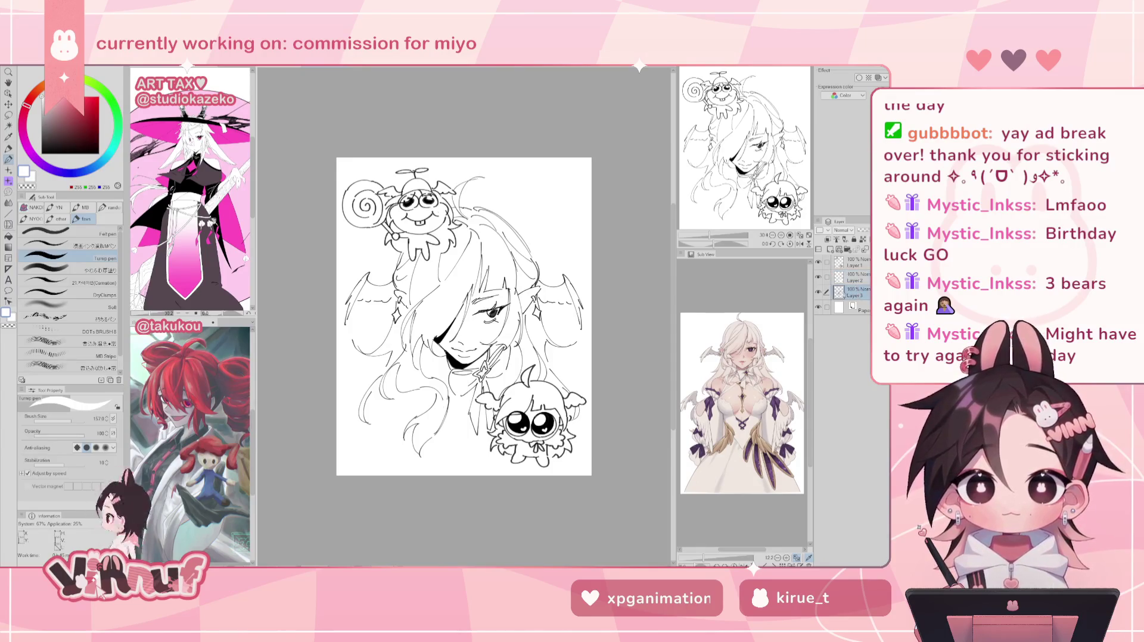
{"action": "key", "text": "k"}
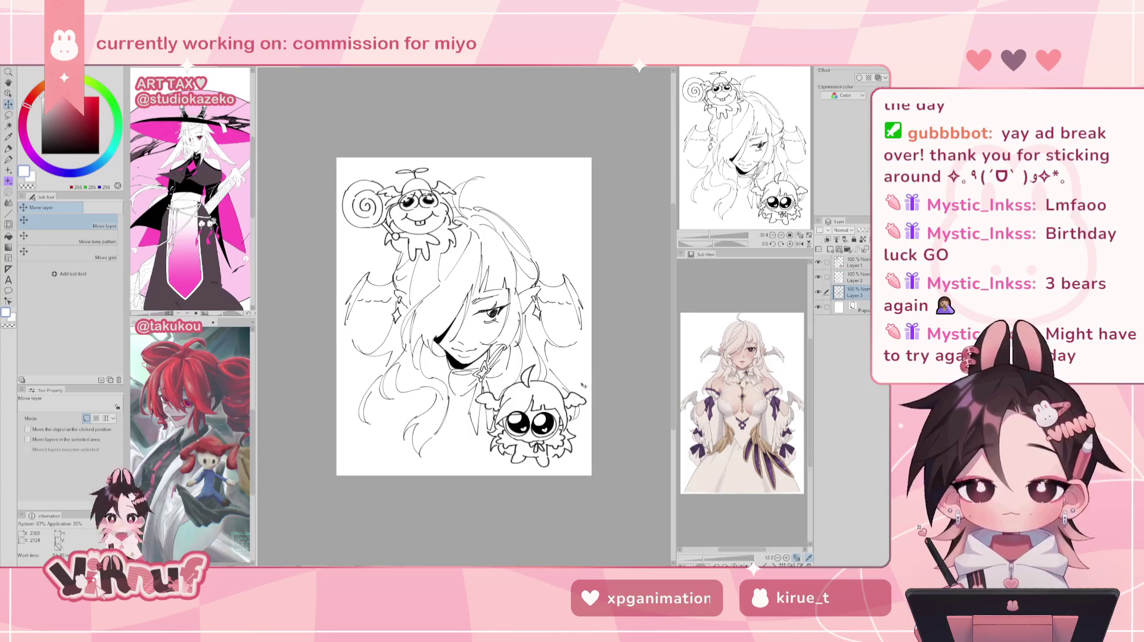
{"action": "left_click_drag", "start_coordinate": [584, 387], "coordinate": [581, 384]}
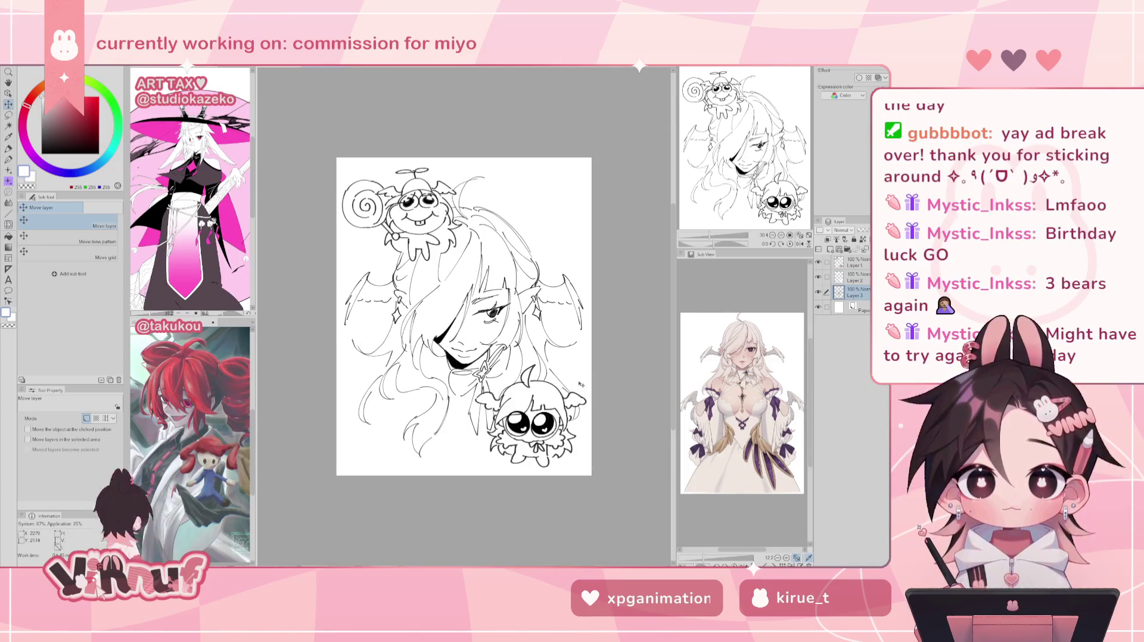
- Select the topmost layer and return to a thin black pen
{"action": "left_click", "coordinate": [855, 277]}
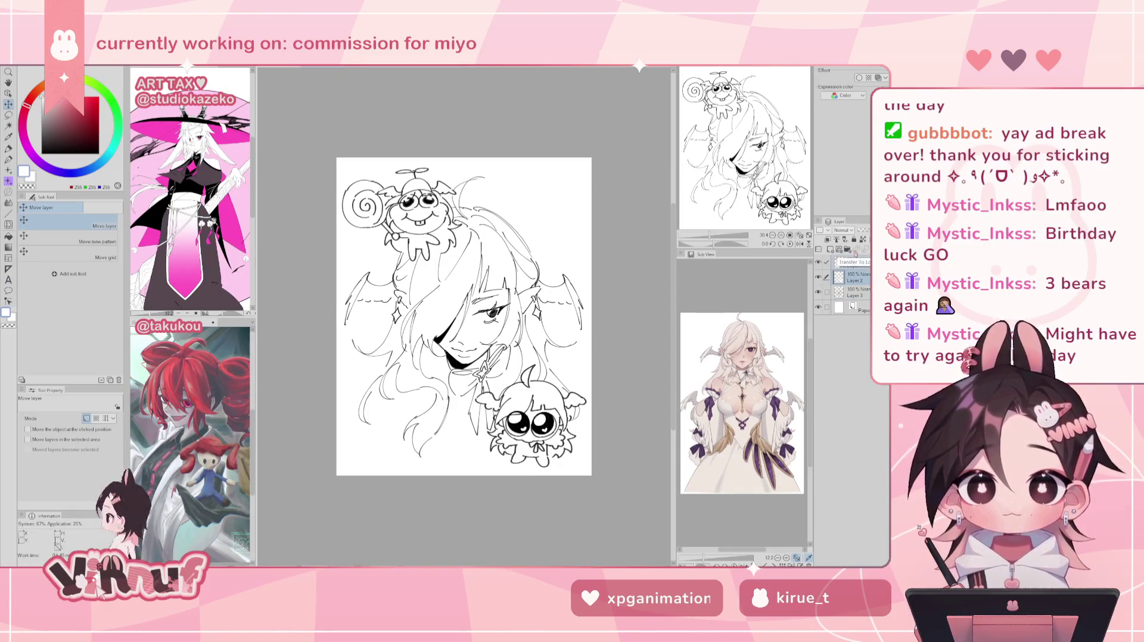
{"action": "left_click", "coordinate": [856, 262]}
{"action": "key", "text": "p"}
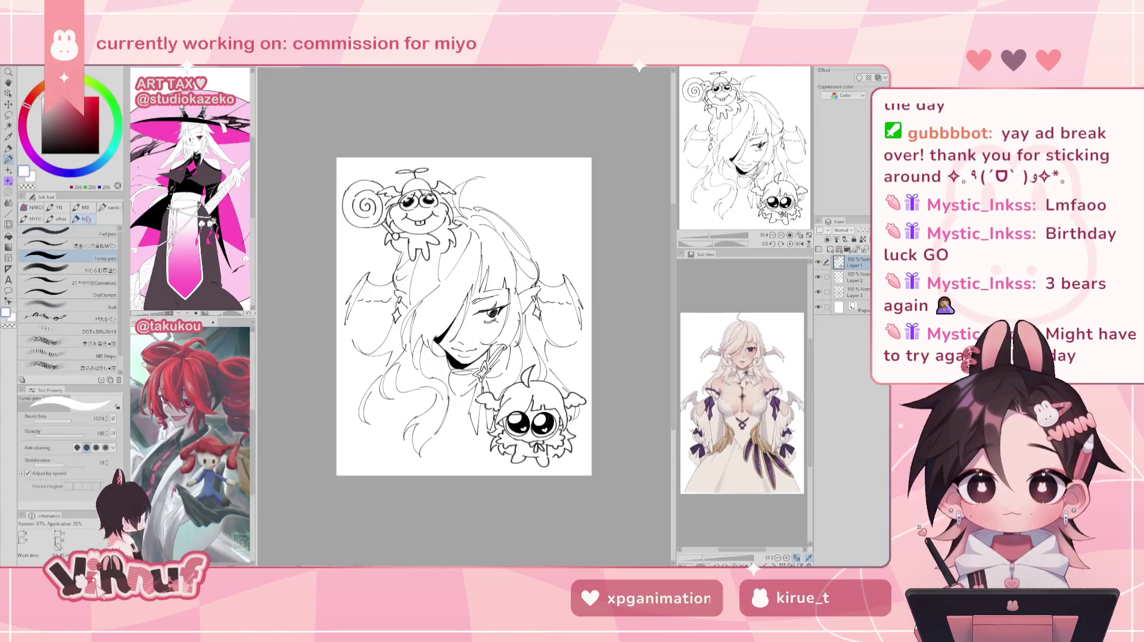
{"action": "left_click_drag", "start_coordinate": [86, 426], "coordinate": [64, 428]}
{"action": "key", "text": "x"}
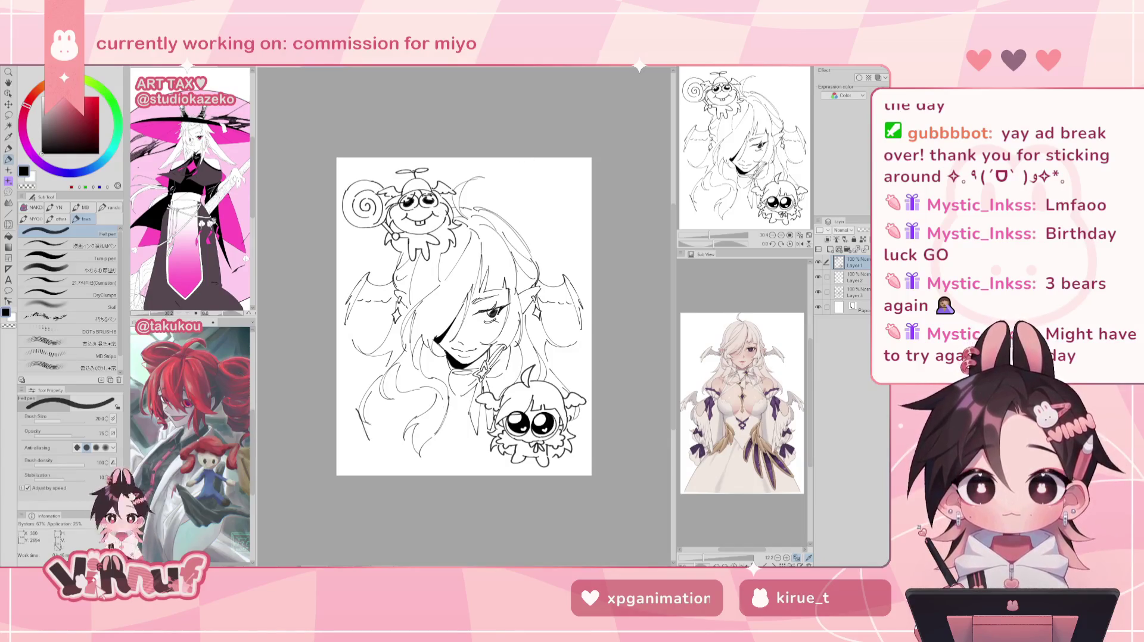
- Letter 'HAPPY' in the lower-left corner, redrawing misdrawn strokes
{"action": "left_click_drag", "start_coordinate": [362, 401], "coordinate": [355, 439]}
{"action": "key", "text": "ctrl+z"}
{"action": "mouse_move", "coordinate": [355, 400]}
{"action": "left_mouse_down"}
{"action": "mouse_move", "coordinate": [358, 430]}
{"action": "mouse_move", "coordinate": [369, 433]}
{"action": "mouse_move", "coordinate": [373, 408]}
{"action": "mouse_move", "coordinate": [377, 431]}
{"action": "left_mouse_up"}
{"action": "key", "text": "ctrl+z"}
{"action": "key", "text": "ctrl+z"}
{"action": "left_click_drag", "start_coordinate": [377, 405], "coordinate": [385, 429]}
{"action": "mouse_move", "coordinate": [386, 403]}
{"action": "left_mouse_down"}
{"action": "mouse_move", "coordinate": [386, 420]}
{"action": "mouse_move", "coordinate": [400, 413]}
{"action": "left_mouse_up"}
{"action": "key", "text": "ctrl+z"}
{"action": "mouse_move", "coordinate": [406, 399]}
{"action": "left_mouse_down"}
{"action": "mouse_move", "coordinate": [401, 427]}
{"action": "mouse_move", "coordinate": [372, 448]}
{"action": "mouse_move", "coordinate": [374, 460]}
{"action": "mouse_move", "coordinate": [376, 446]}
{"action": "mouse_move", "coordinate": [375, 457]}
{"action": "mouse_move", "coordinate": [399, 454]}
{"action": "left_mouse_up"}
{"action": "key", "text": "ctrl+z"}
{"action": "key", "text": "ctrl+z"}
{"action": "key", "text": "ctrl+z"}
{"action": "key", "text": "ctrl+z"}
{"action": "key", "text": "ctrl+z"}
{"action": "key", "text": "ctrl+z"}
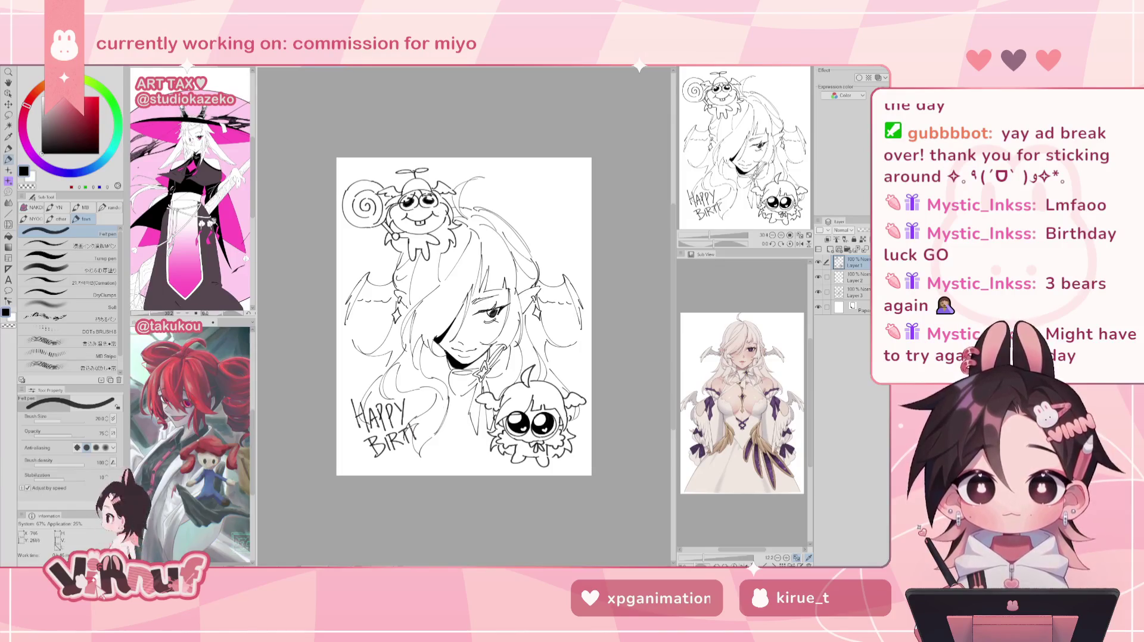
- Add 'BIRTHDAY' beneath it, then the recipient's name and an exclamation mark
{"action": "mouse_move", "coordinate": [414, 420]}
{"action": "left_mouse_down"}
{"action": "mouse_move", "coordinate": [418, 441]}
{"action": "mouse_move", "coordinate": [427, 420]}
{"action": "mouse_move", "coordinate": [430, 434]}
{"action": "left_mouse_up"}
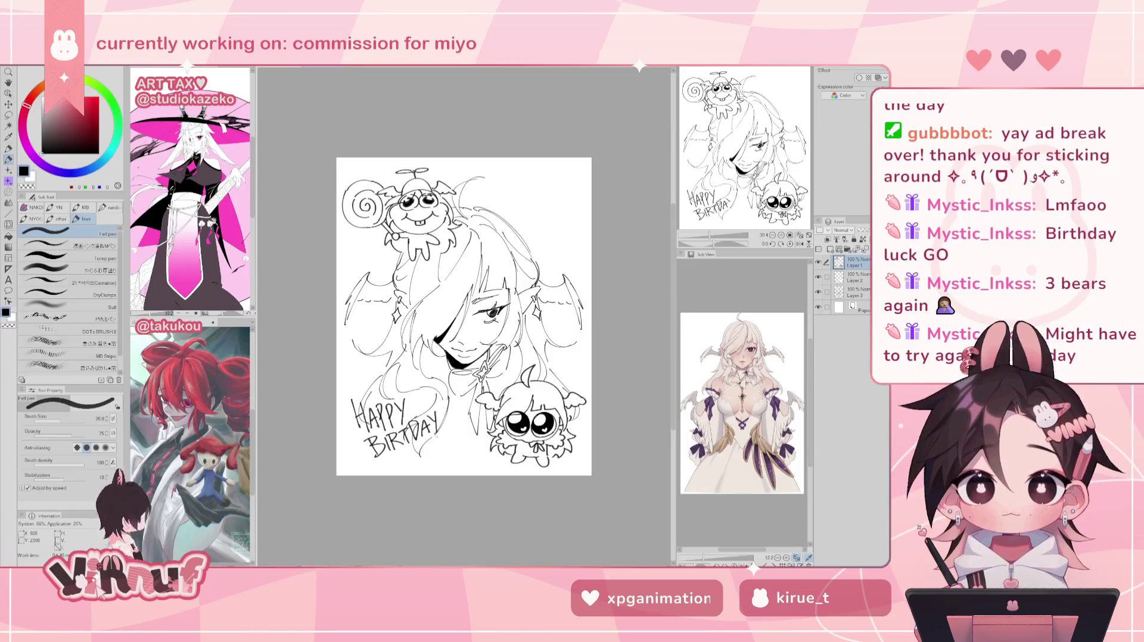
{"action": "mouse_move", "coordinate": [433, 411]}
{"action": "left_mouse_down"}
{"action": "mouse_move", "coordinate": [438, 436]}
{"action": "mouse_move", "coordinate": [404, 467]}
{"action": "mouse_move", "coordinate": [415, 467]}
{"action": "left_mouse_up"}
{"action": "mouse_move", "coordinate": [422, 449]}
{"action": "left_mouse_down"}
{"action": "mouse_move", "coordinate": [433, 456]}
{"action": "mouse_move", "coordinate": [450, 434]}
{"action": "mouse_move", "coordinate": [445, 455]}
{"action": "mouse_move", "coordinate": [457, 446]}
{"action": "left_mouse_up"}
{"action": "left_click_drag", "start_coordinate": [463, 432], "coordinate": [458, 454]}
{"action": "key", "text": "ctrl+z"}
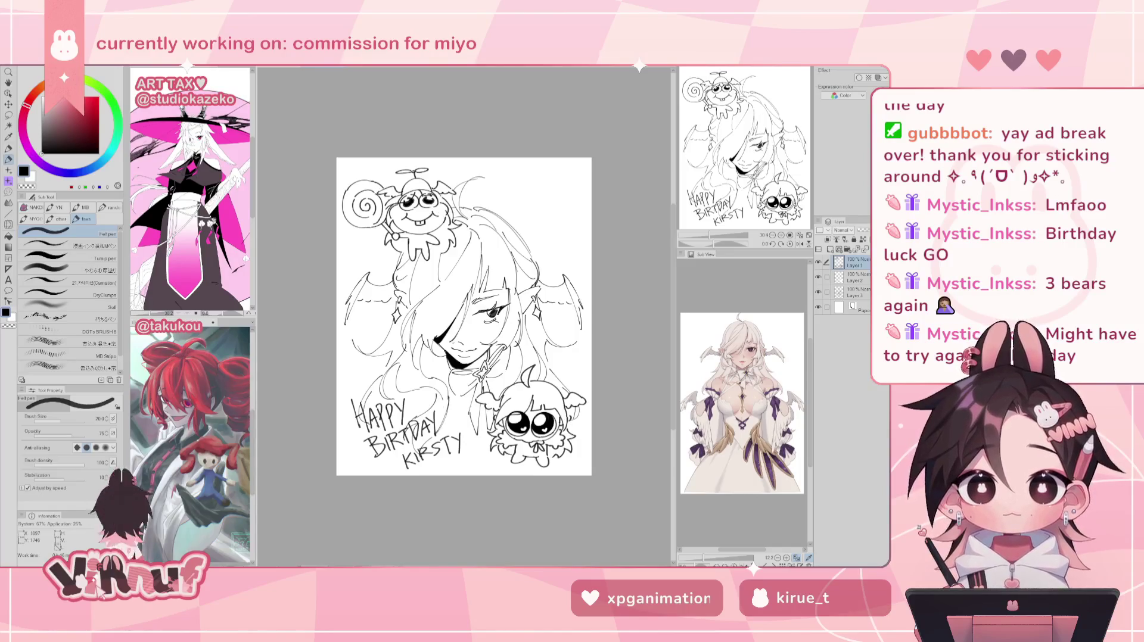
{"action": "left_click_drag", "start_coordinate": [470, 424], "coordinate": [465, 447]}
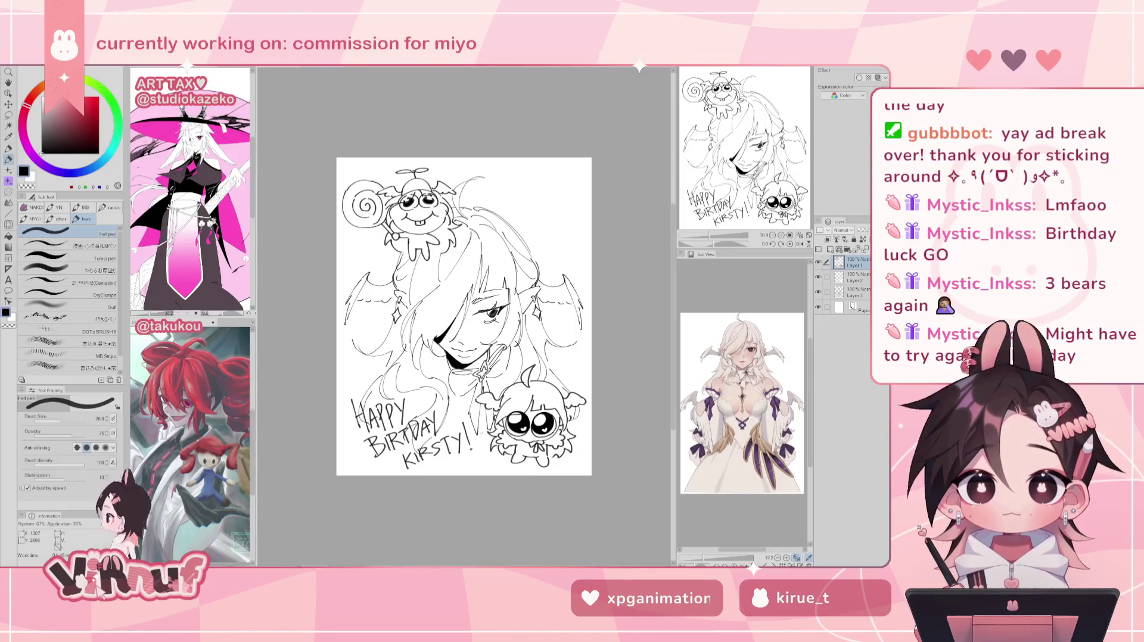
- Lasso the birthday lettering and shift it slightly up and left
{"action": "key", "text": "m"}
{"action": "mouse_move", "coordinate": [387, 376]}
{"action": "left_mouse_down"}
{"action": "mouse_move", "coordinate": [352, 474]}
{"action": "mouse_move", "coordinate": [462, 411]}
{"action": "mouse_move", "coordinate": [386, 375]}
{"action": "left_mouse_up"}
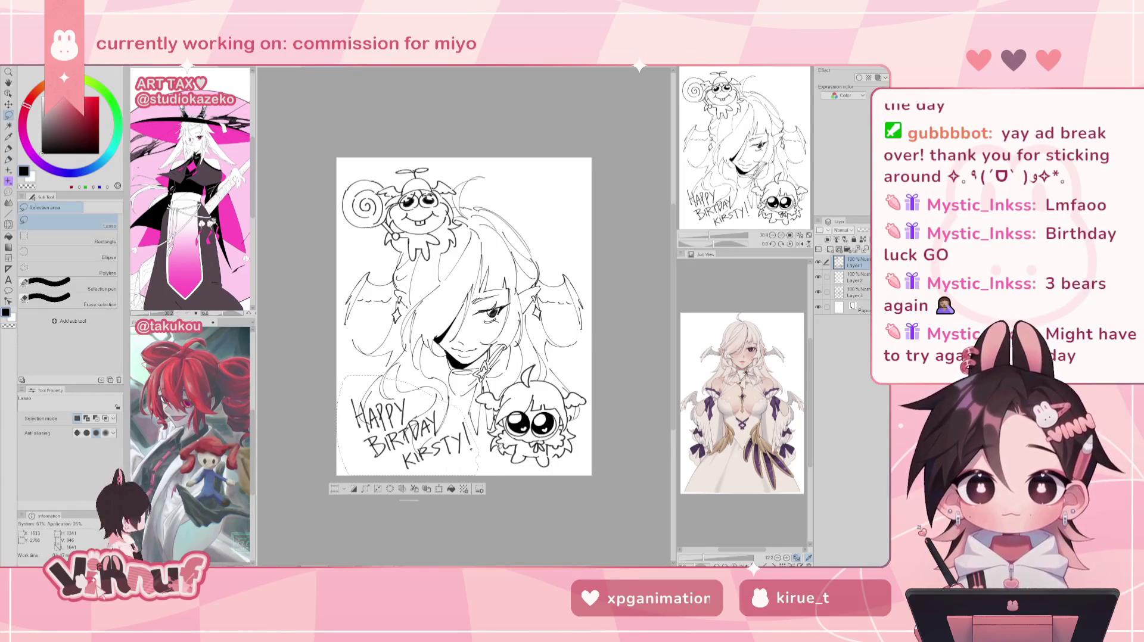
{"action": "key", "text": "o"}
{"action": "key", "text": "k"}
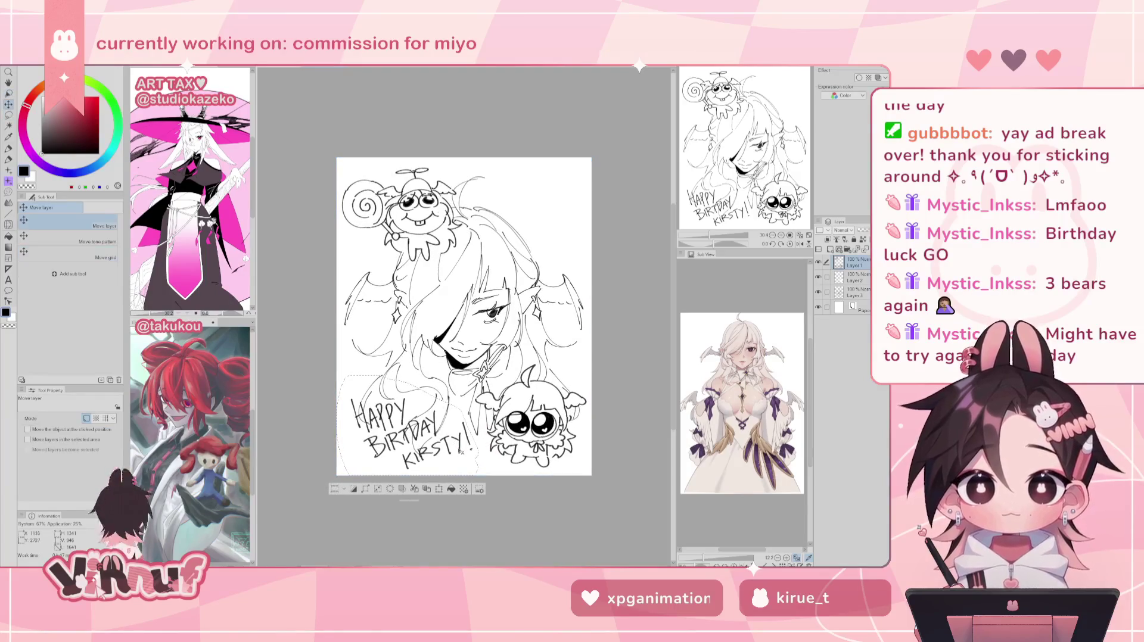
{"action": "left_click_drag", "start_coordinate": [462, 454], "coordinate": [459, 451]}
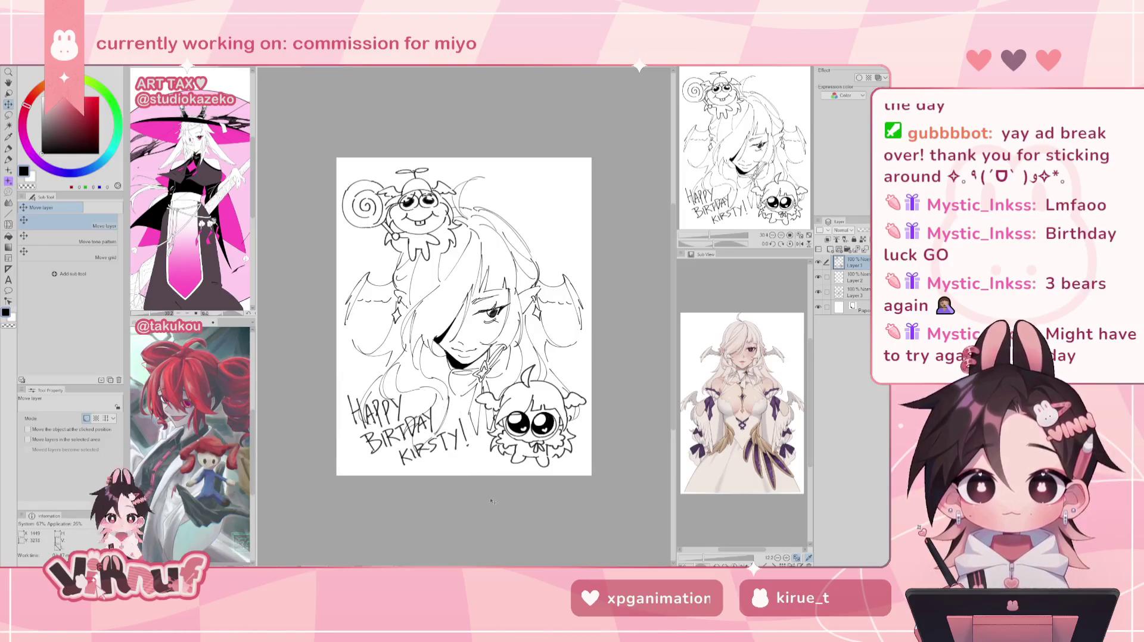
- Draw emphasis marks near the upper right of the page
{"action": "key", "text": "p"}
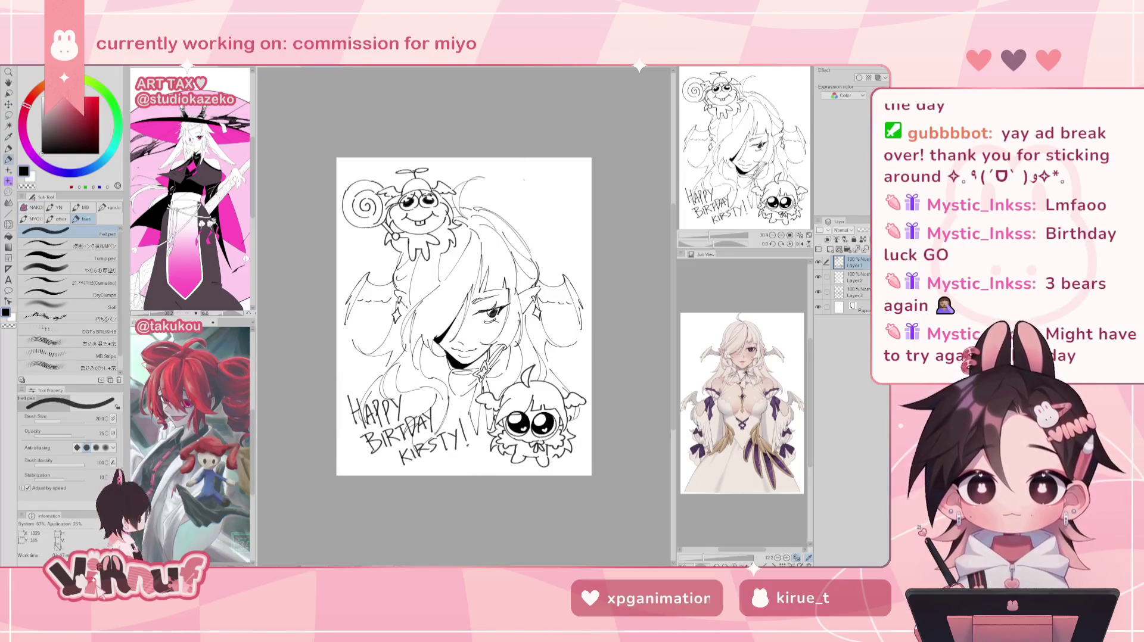
{"action": "key", "text": "ctrl+z"}
{"action": "left_click_drag", "start_coordinate": [520, 191], "coordinate": [519, 209]}
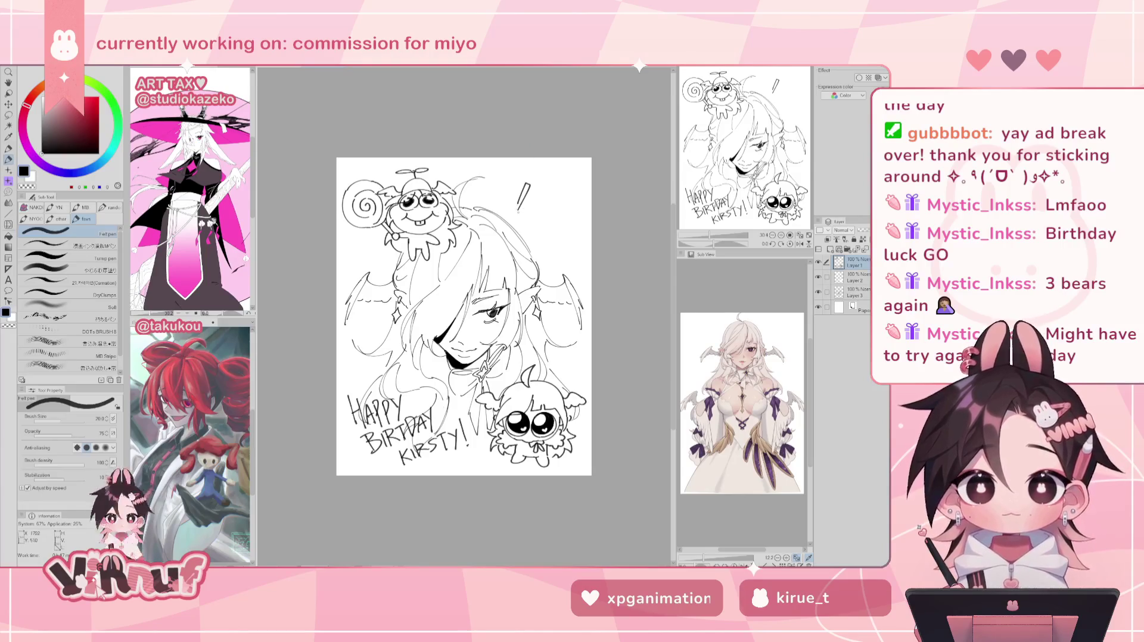
{"action": "mouse_move", "coordinate": [539, 195]}
{"action": "left_mouse_down"}
{"action": "mouse_move", "coordinate": [525, 215]}
{"action": "mouse_move", "coordinate": [534, 227]}
{"action": "left_mouse_up"}
{"action": "key", "text": "ctrl+z"}
{"action": "key", "text": "ctrl+z"}
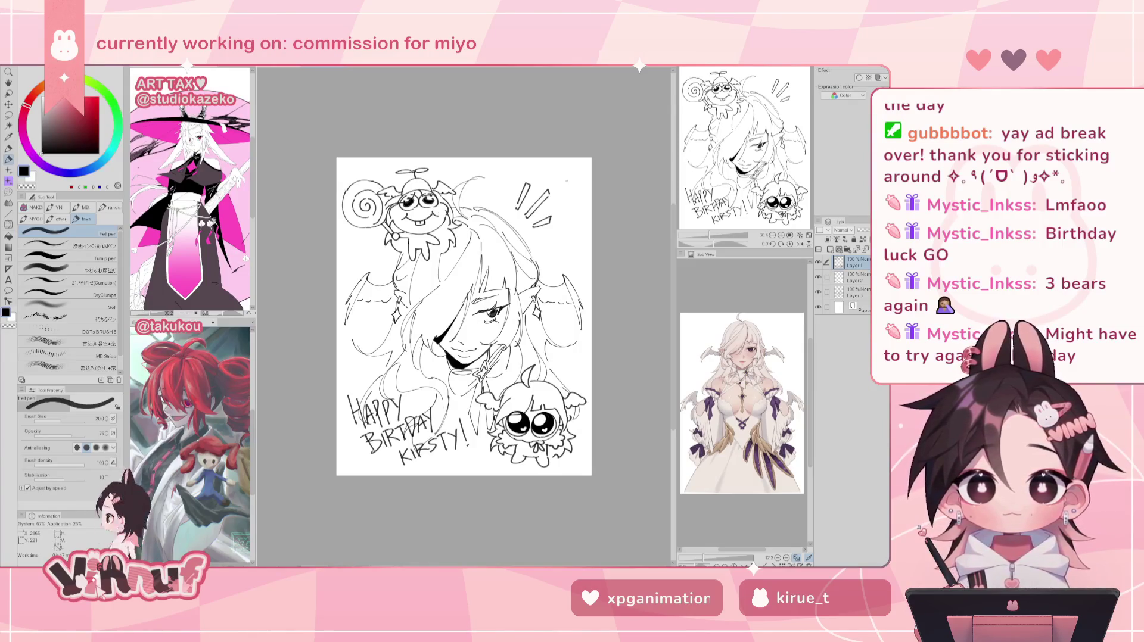
- On Layer 2, swap to white and pick the Turnip pen
{"action": "left_click", "coordinate": [854, 277]}
{"action": "left_click", "coordinate": [854, 292]}
{"action": "left_click", "coordinate": [853, 277]}
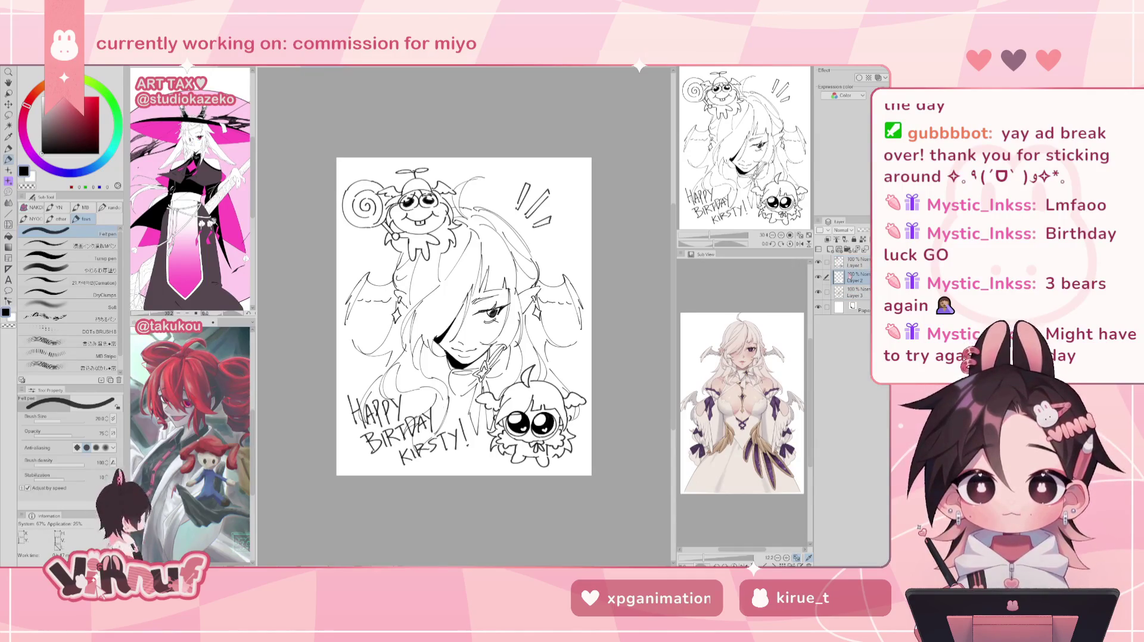
{"action": "key", "text": "x"}
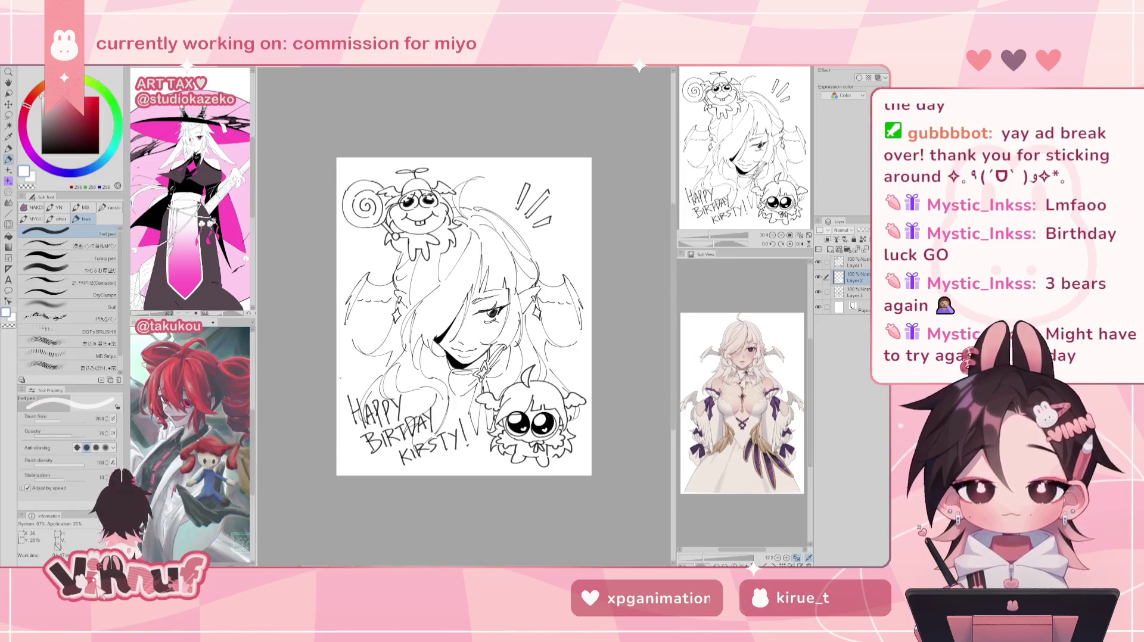
{"action": "left_click", "coordinate": [66, 257]}
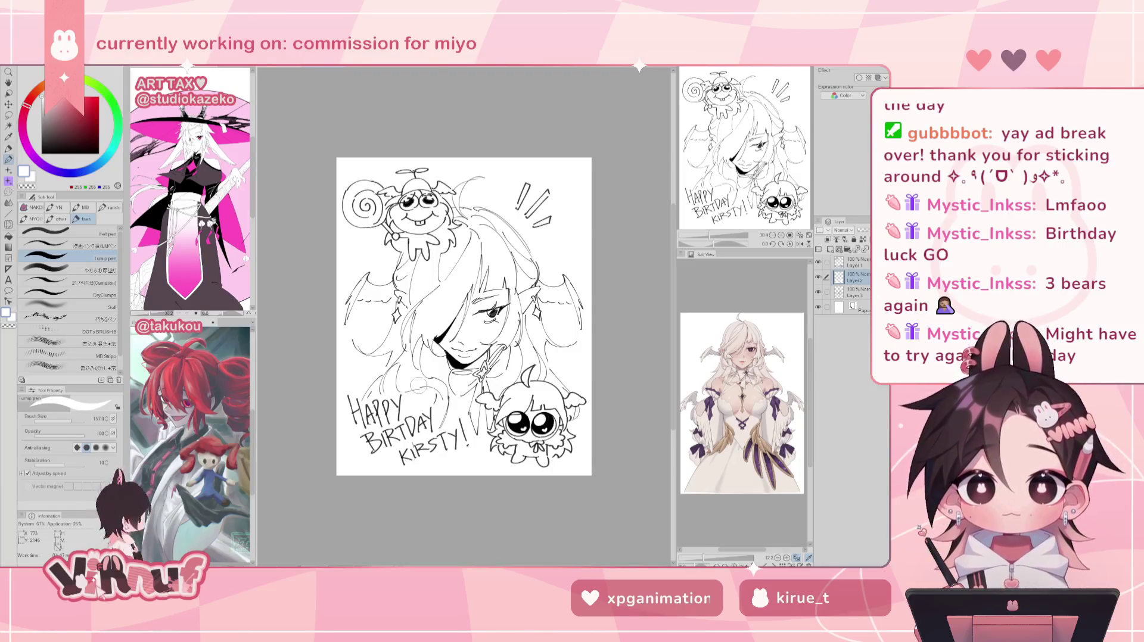
- Fit the page to the window and nudge the Layer 3 sketch slightly right and down
{"action": "left_click", "coordinate": [795, 236]}
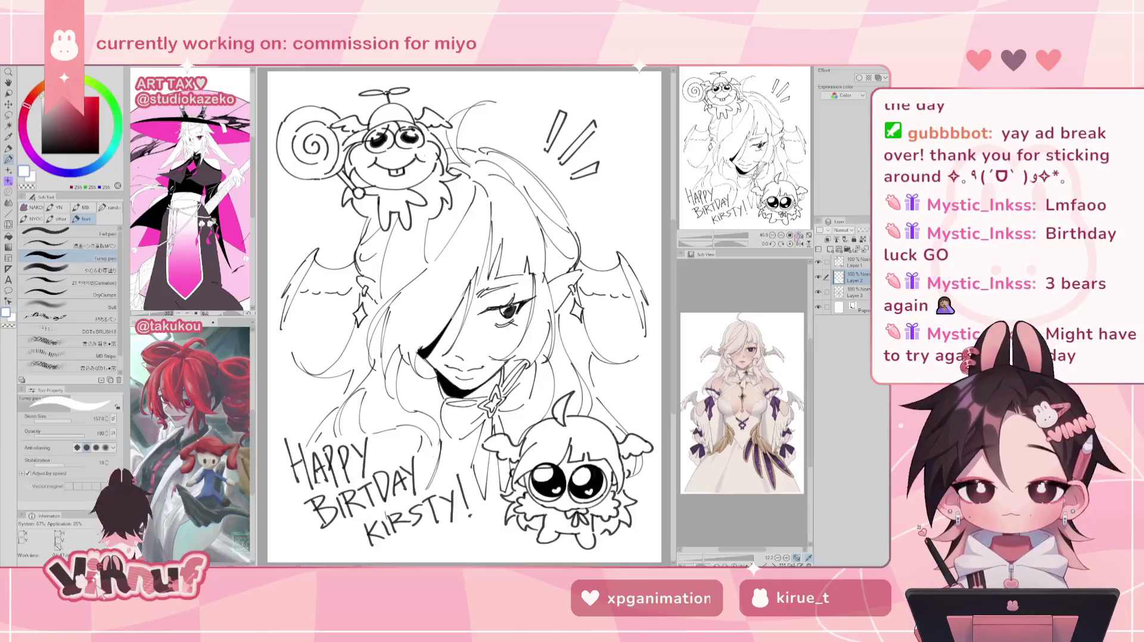
{"action": "left_click", "coordinate": [799, 243]}
{"action": "left_click", "coordinate": [799, 244]}
{"action": "left_click", "coordinate": [853, 294]}
{"action": "key", "text": "k"}
{"action": "left_click_drag", "start_coordinate": [589, 401], "coordinate": [596, 404]}
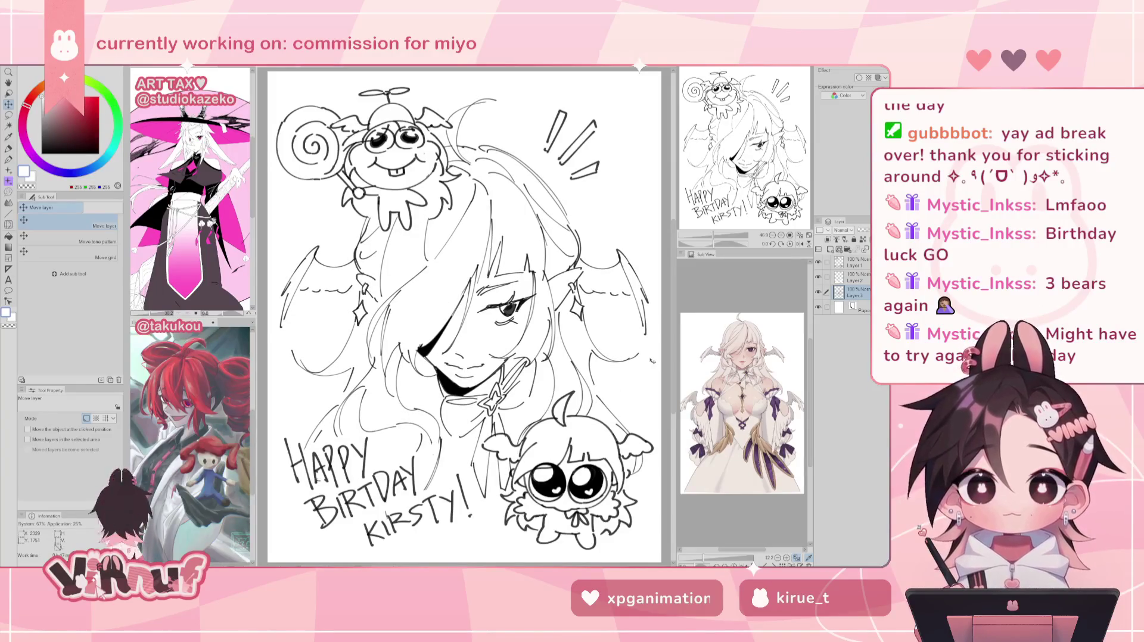
{"action": "left_click", "coordinate": [853, 278]}
{"action": "key", "text": "p"}
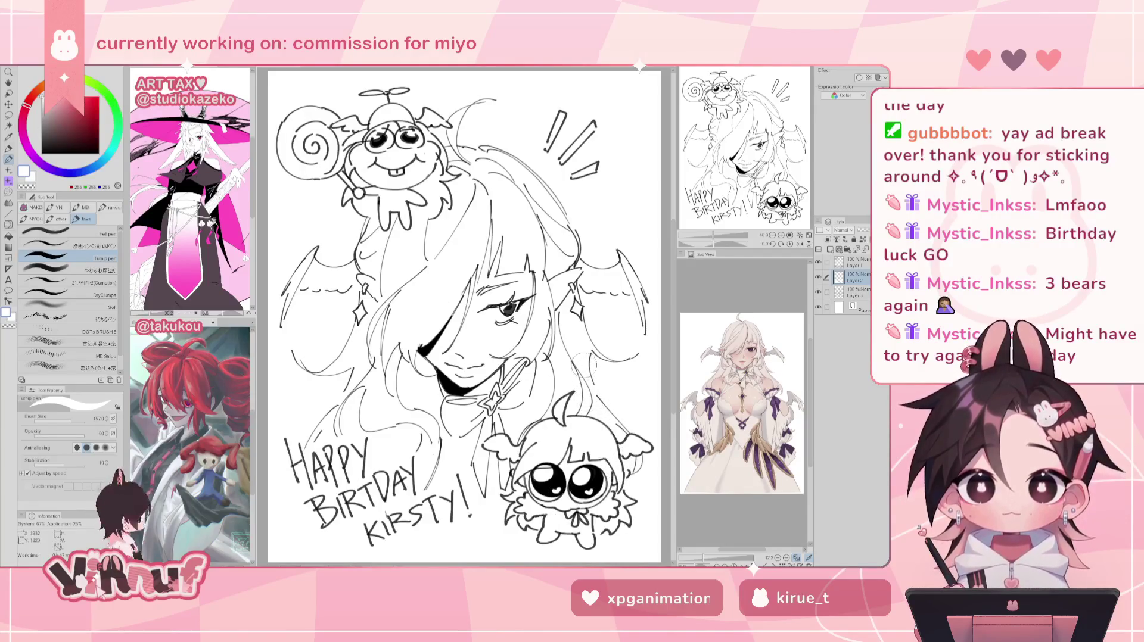
- Check the drawing at 100%, mirrored, and with Layer 2 hidden
{"action": "left_click", "coordinate": [789, 235]}
{"action": "left_click", "coordinate": [799, 236]}
{"action": "left_click", "coordinate": [799, 244]}
{"action": "left_click", "coordinate": [799, 243]}
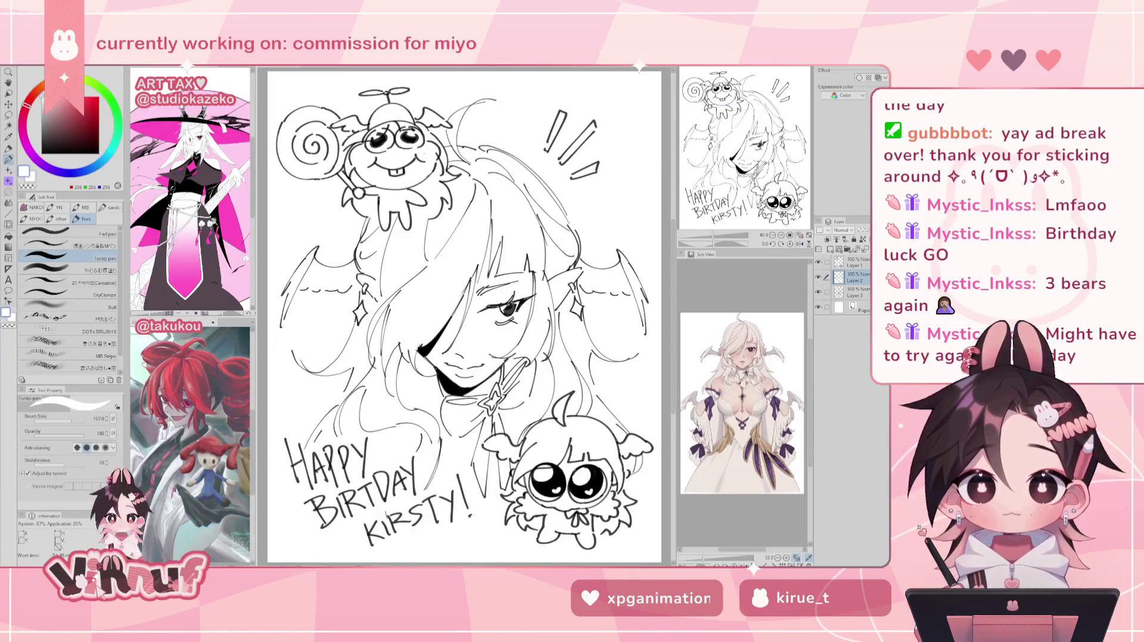
{"action": "left_click", "coordinate": [853, 291]}
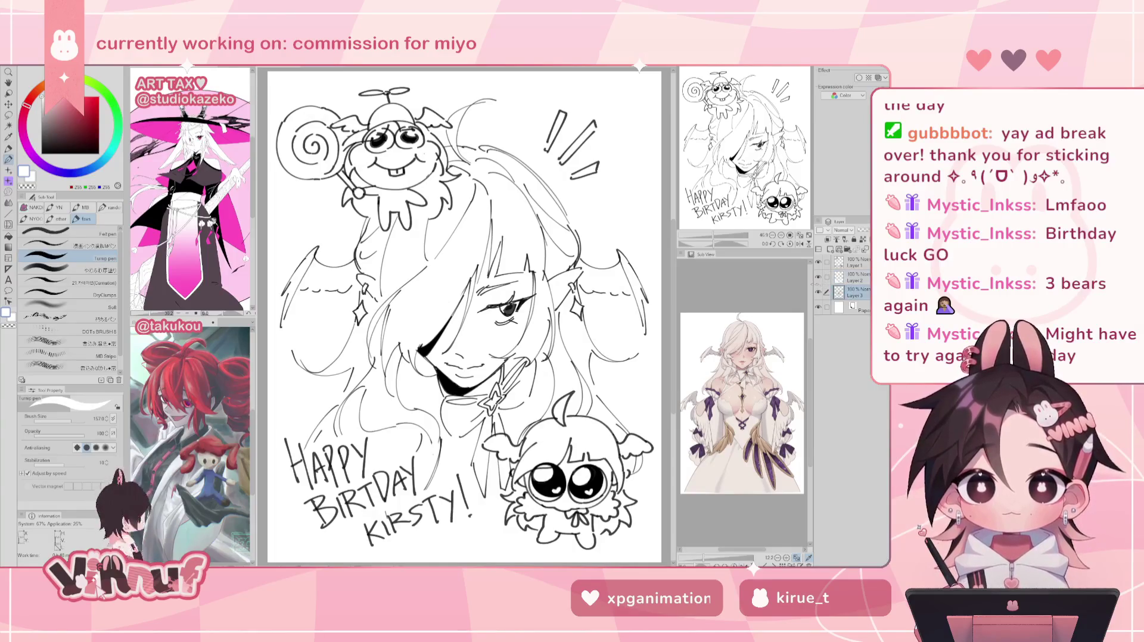
{"action": "left_click", "coordinate": [817, 277]}
{"action": "left_click", "coordinate": [817, 277]}
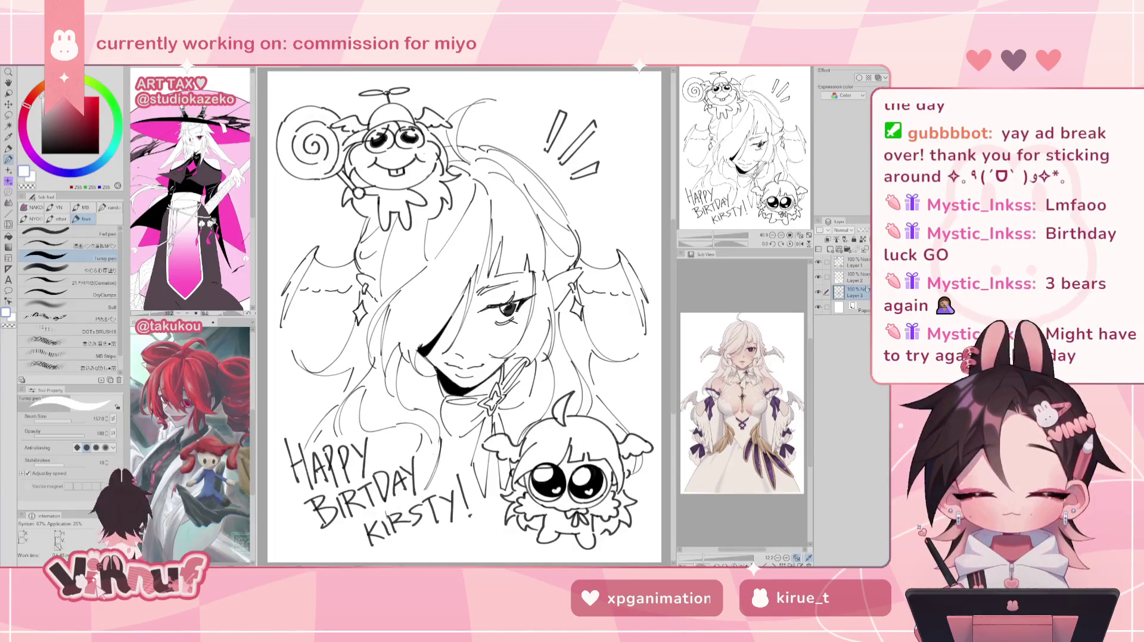
{"action": "mouse_move", "coordinate": [709, 237]}
{"action": "left_mouse_down"}
{"action": "mouse_move", "coordinate": [691, 237]}
{"action": "mouse_move", "coordinate": [710, 237]}
{"action": "left_mouse_up"}
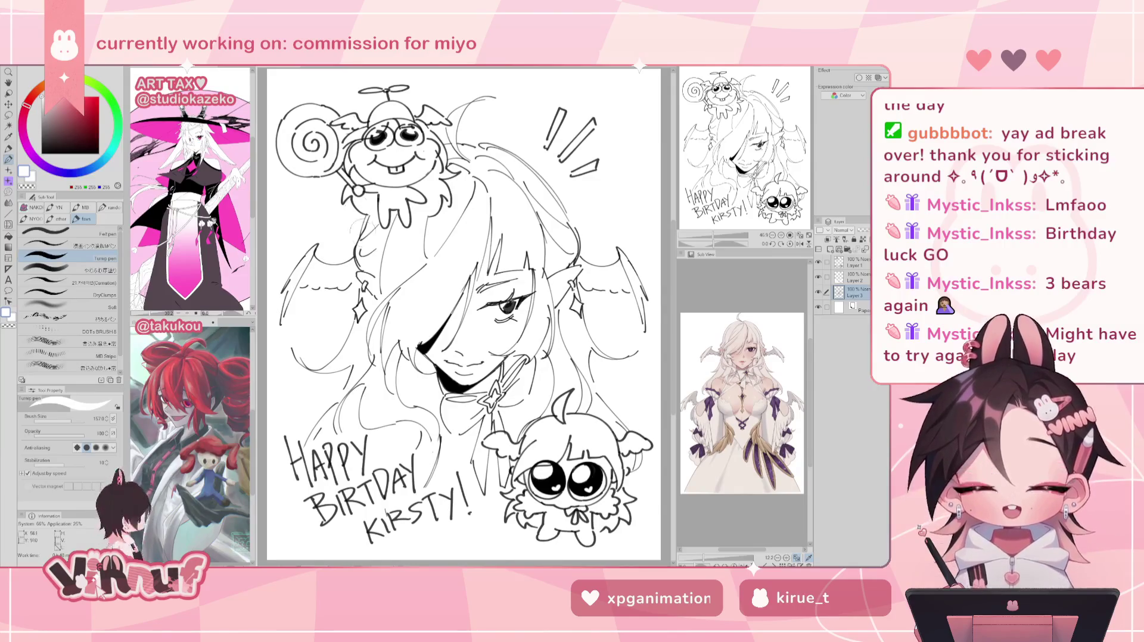
- Switch to the Felt pen in black and ink a hair line beside the face
{"action": "left_click", "coordinate": [45, 231]}
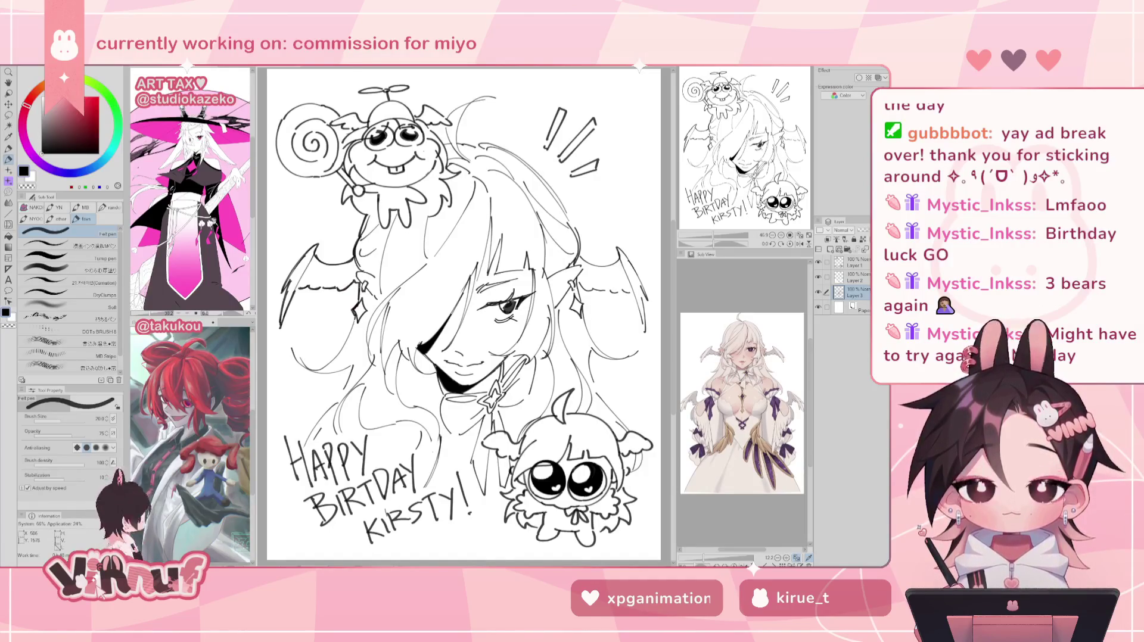
{"action": "mouse_move", "coordinate": [357, 320]}
{"action": "left_mouse_down"}
{"action": "mouse_move", "coordinate": [327, 361]}
{"action": "mouse_move", "coordinate": [295, 369]}
{"action": "left_mouse_up"}
{"action": "key", "text": "ctrl+z"}
{"action": "key", "text": "ctrl+z"}
{"action": "key", "text": "ctrl+z"}
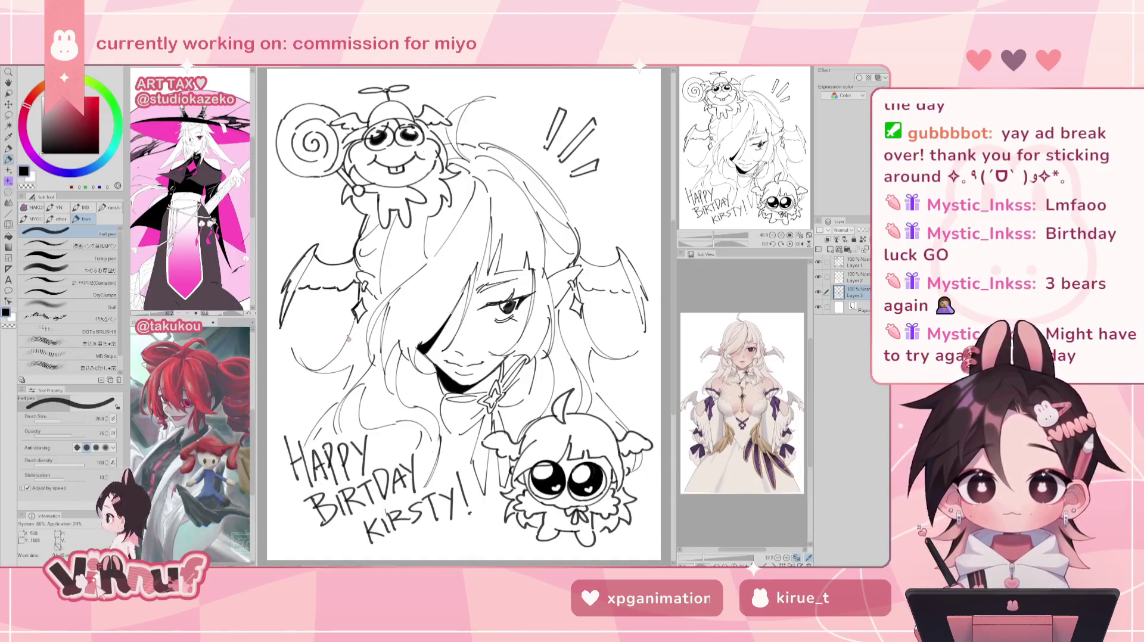
{"action": "key", "text": "h"}
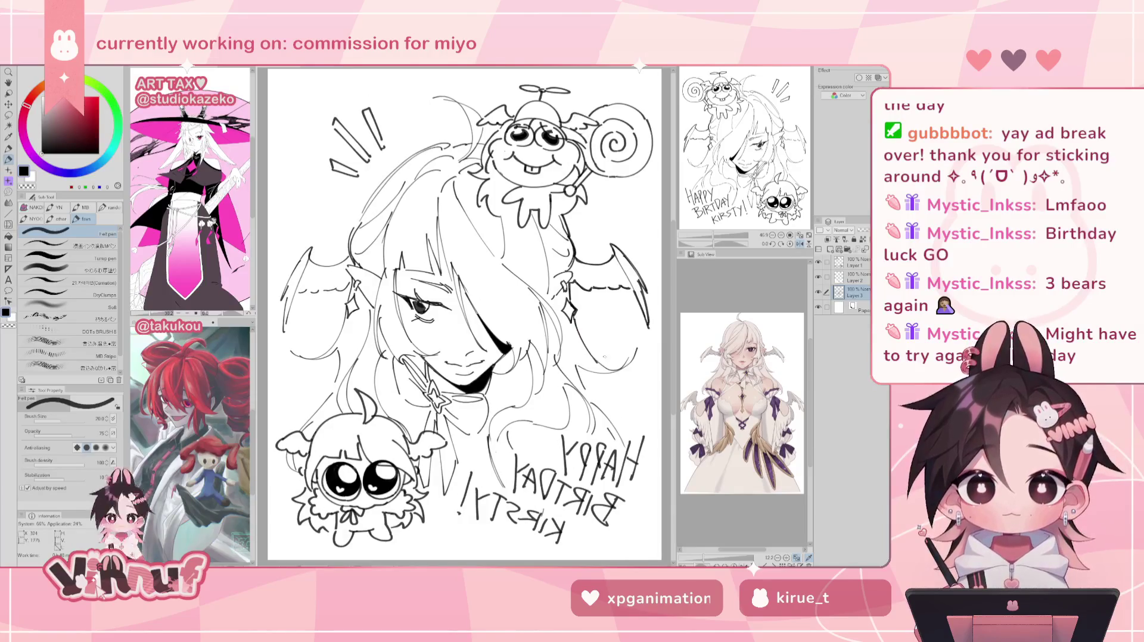
- Ink curved hair strokes near the face, redrawing stray ones
{"action": "left_click_drag", "start_coordinate": [574, 317], "coordinate": [604, 367]}
{"action": "key", "text": "ctrl+z"}
{"action": "mouse_move", "coordinate": [573, 316]}
{"action": "left_mouse_down"}
{"action": "mouse_move", "coordinate": [602, 364]}
{"action": "mouse_move", "coordinate": [628, 368]}
{"action": "mouse_move", "coordinate": [634, 351]}
{"action": "left_mouse_up"}
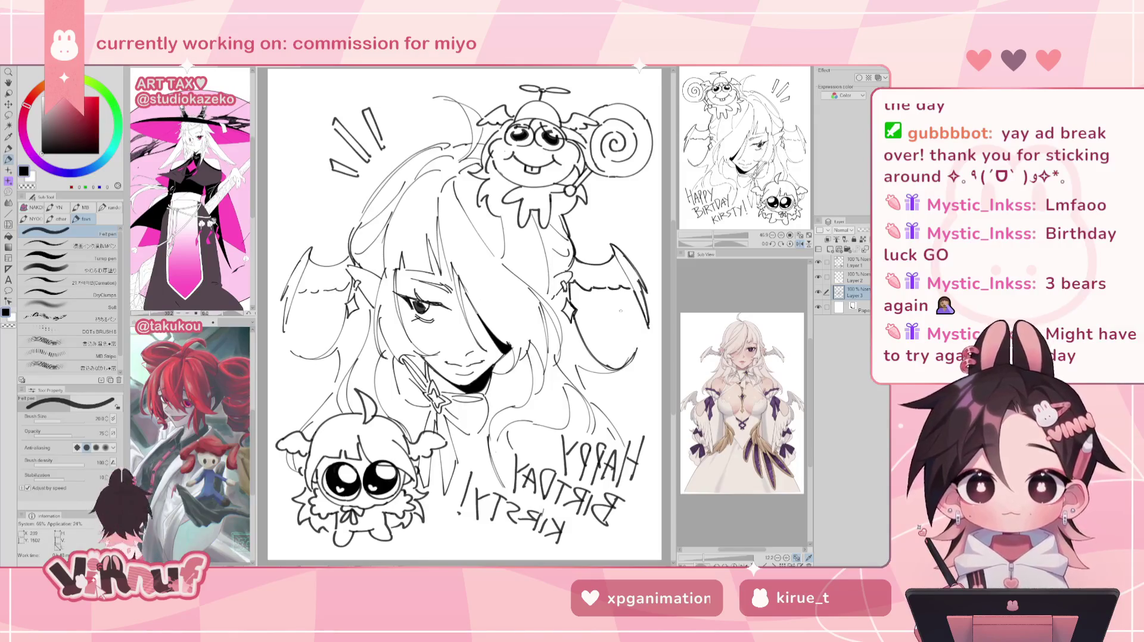
{"action": "key", "text": "h"}
{"action": "key", "text": "ctrl+z"}
{"action": "mouse_move", "coordinate": [304, 367]}
{"action": "left_mouse_down"}
{"action": "mouse_move", "coordinate": [352, 383]}
{"action": "mouse_move", "coordinate": [308, 438]}
{"action": "left_mouse_up"}
{"action": "key", "text": "ctrl+z"}
{"action": "key", "text": "ctrl+z"}
{"action": "key", "text": "ctrl+z"}
{"action": "left_click_drag", "start_coordinate": [337, 403], "coordinate": [308, 437]}
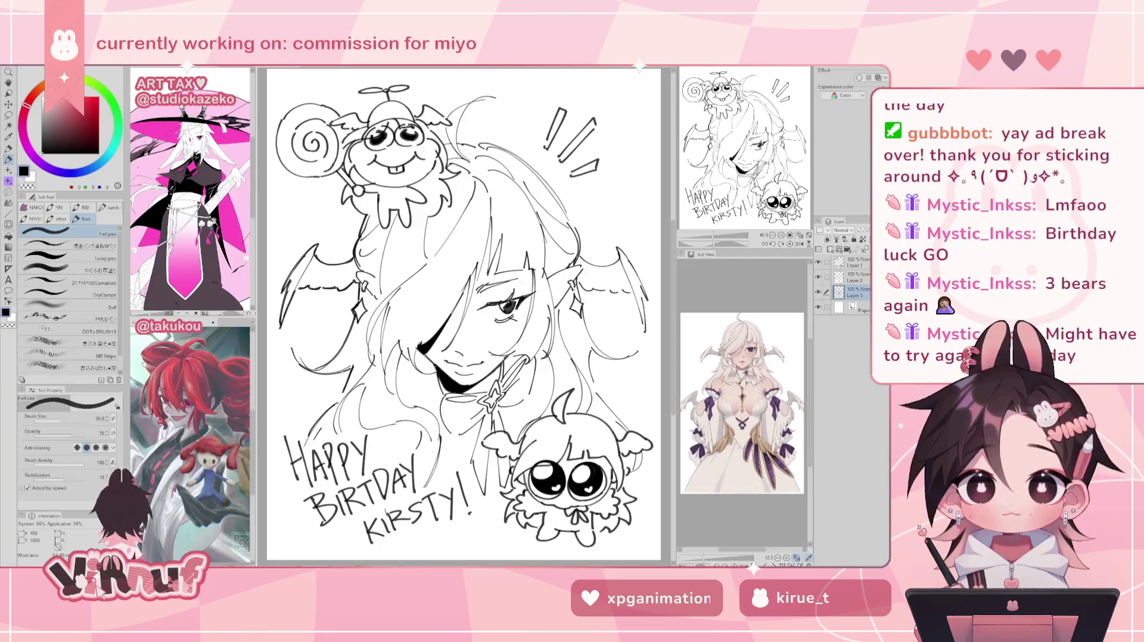
- Redraw the hair stroke on top of the head
{"action": "left_click_drag", "start_coordinate": [459, 316], "coordinate": [428, 378]}
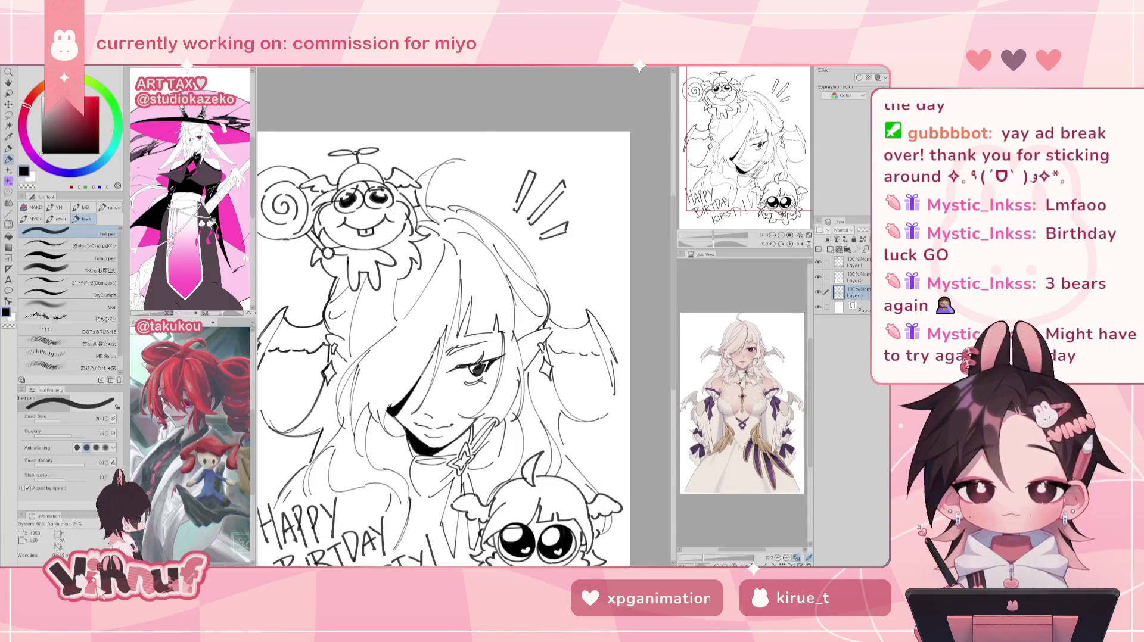
{"action": "key", "text": "ctrl+z"}
{"action": "mouse_move", "coordinate": [420, 182]}
{"action": "left_mouse_down"}
{"action": "mouse_move", "coordinate": [466, 158]}
{"action": "mouse_move", "coordinate": [426, 208]}
{"action": "left_mouse_up"}
{"action": "key", "text": "ctrl+z"}
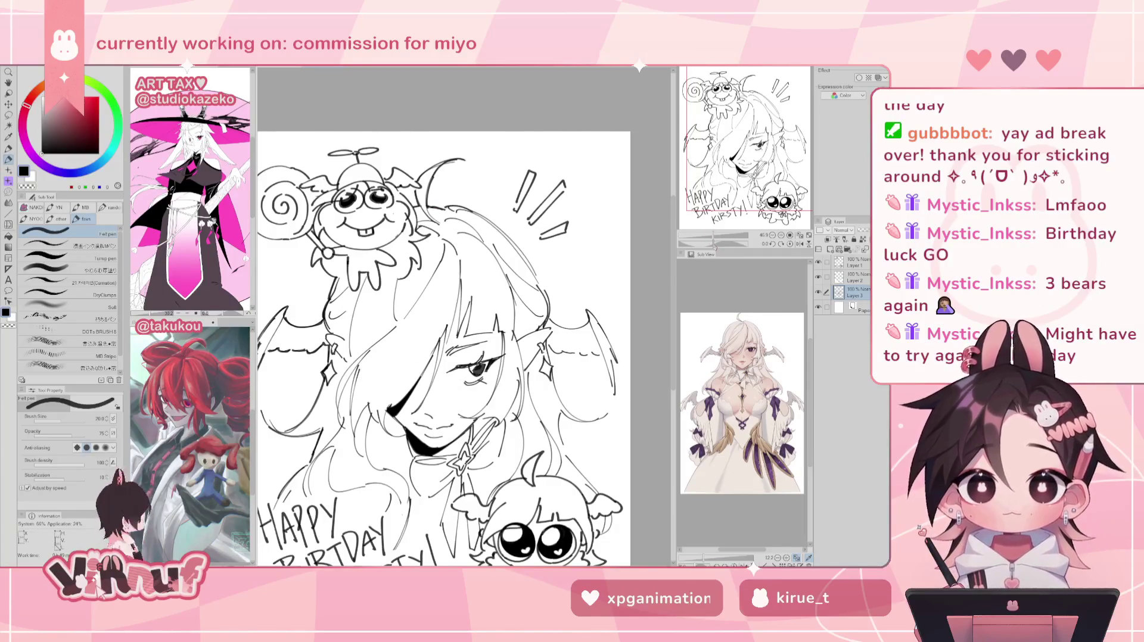
- Tilt the view about 25° and ink small strokes along the left hair and wing
{"action": "key", "text": "minus"}
{"action": "key", "text": "h"}
{"action": "key", "text": "ctrl+at"}
{"action": "left_click_drag", "start_coordinate": [465, 226], "coordinate": [396, 256]}
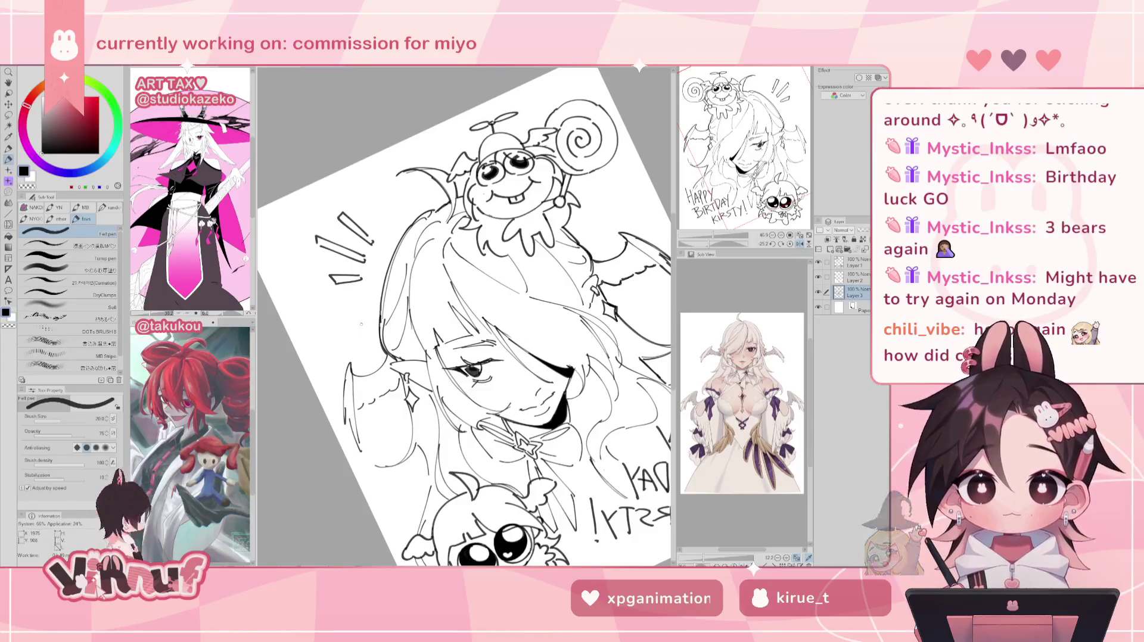
{"action": "left_click_drag", "start_coordinate": [345, 374], "coordinate": [350, 449]}
{"action": "key", "text": "ctrl+z"}
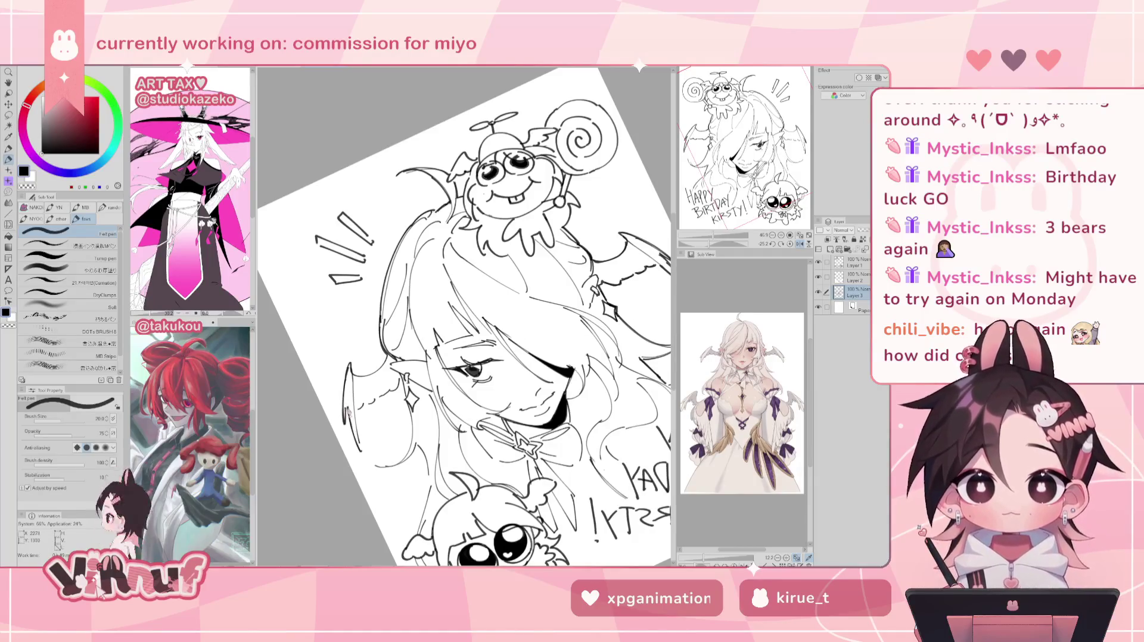
{"action": "key", "text": "ctrl+Tab"}
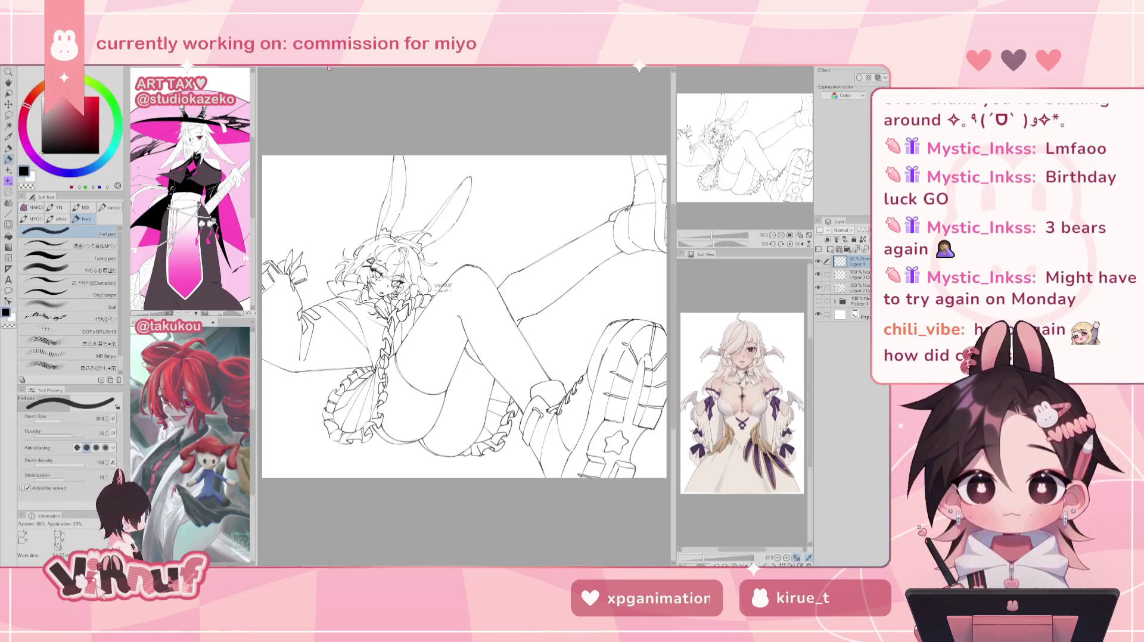
- Return to the birthday canvas, reset its rotation and fit the whole page in the window
{"action": "key", "text": "ctrl+Tab"}
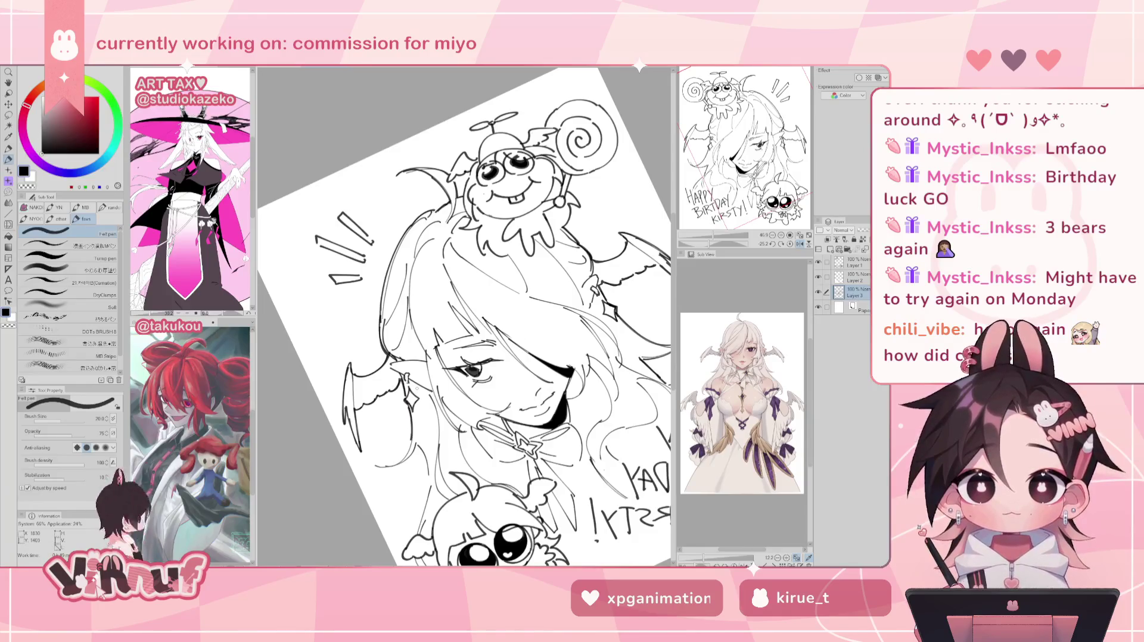
{"action": "key", "text": "minus"}
{"action": "key", "text": "minus"}
{"action": "key", "text": "ctrl+0"}
{"action": "left_click_drag", "start_coordinate": [636, 309], "coordinate": [451, 309]}
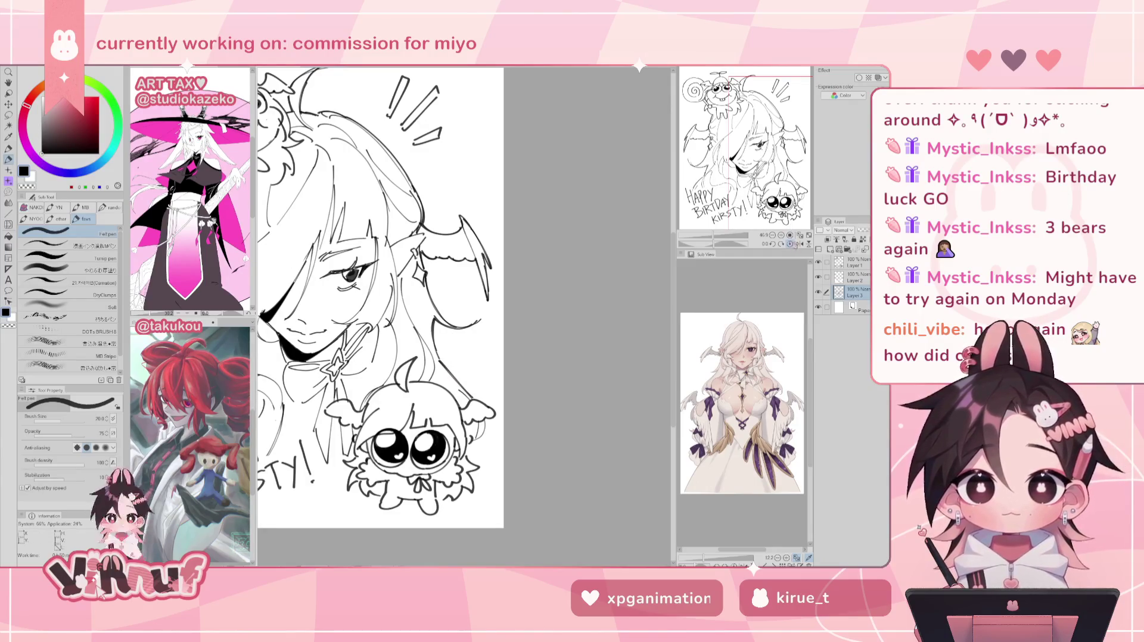
{"action": "left_click", "coordinate": [800, 235]}
{"action": "left_click", "coordinate": [800, 244]}
{"action": "left_click", "coordinate": [800, 243]}
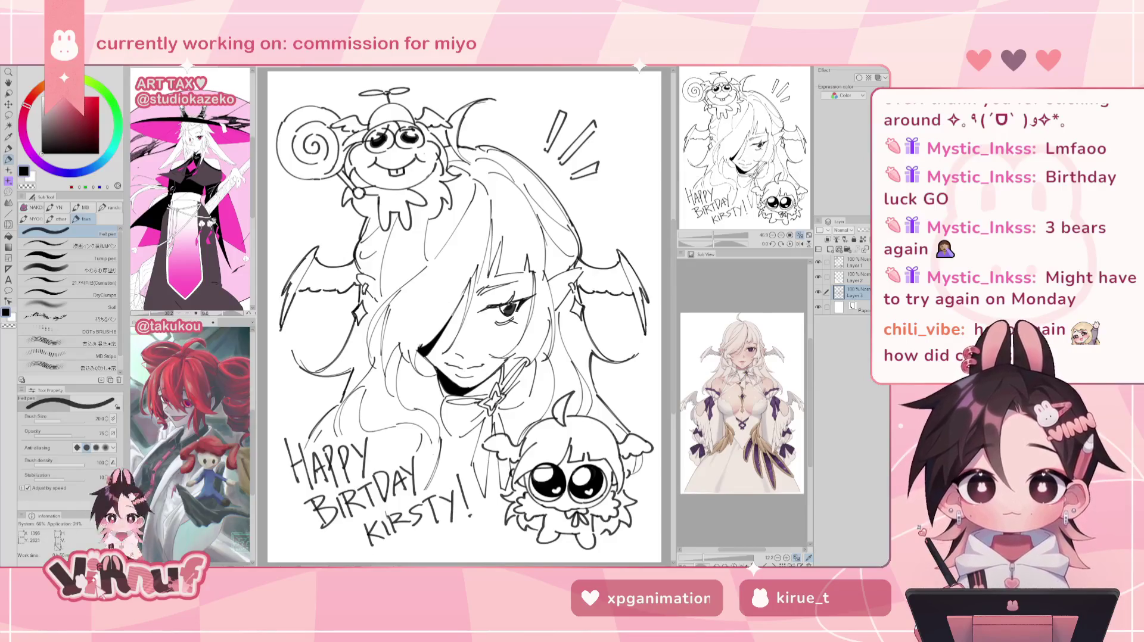
- Fill the small star on the bow black, undoing the extra choker and strap fills
{"action": "key", "text": "g"}
{"action": "left_click", "coordinate": [493, 400]}
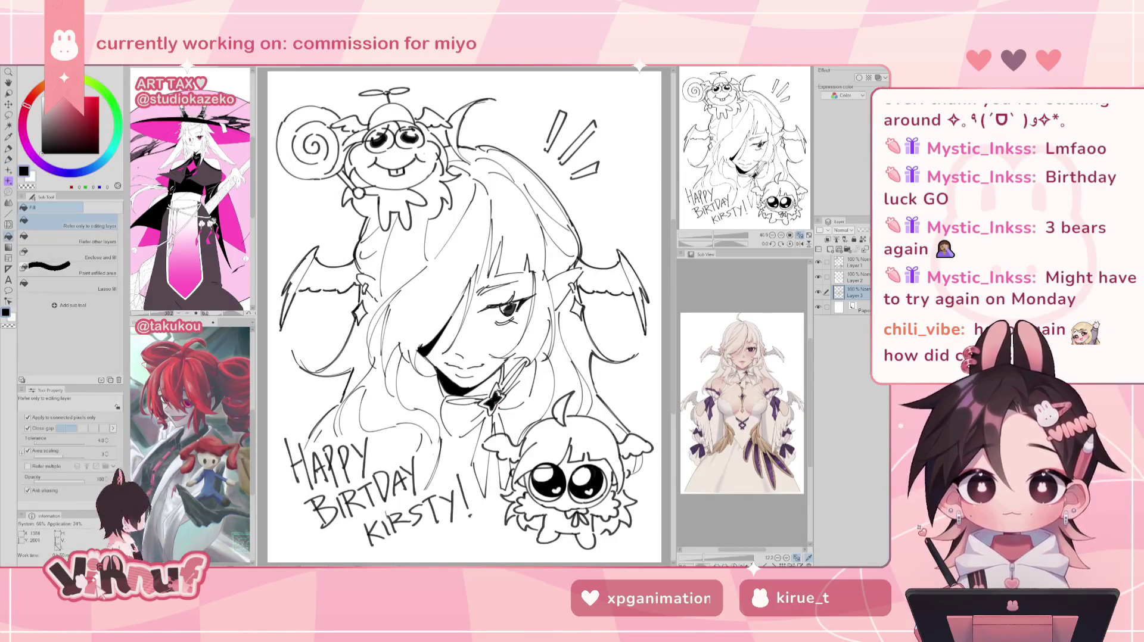
{"action": "left_click", "coordinate": [465, 400]}
{"action": "left_click", "coordinate": [513, 376]}
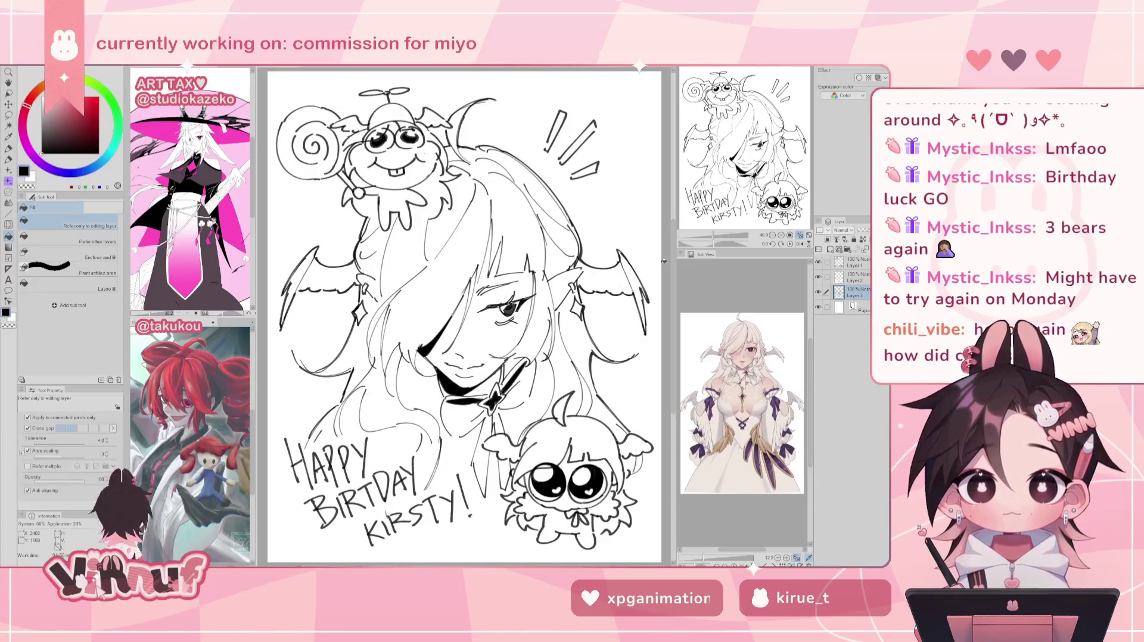
{"action": "key", "text": "h"}
{"action": "key", "text": "h"}
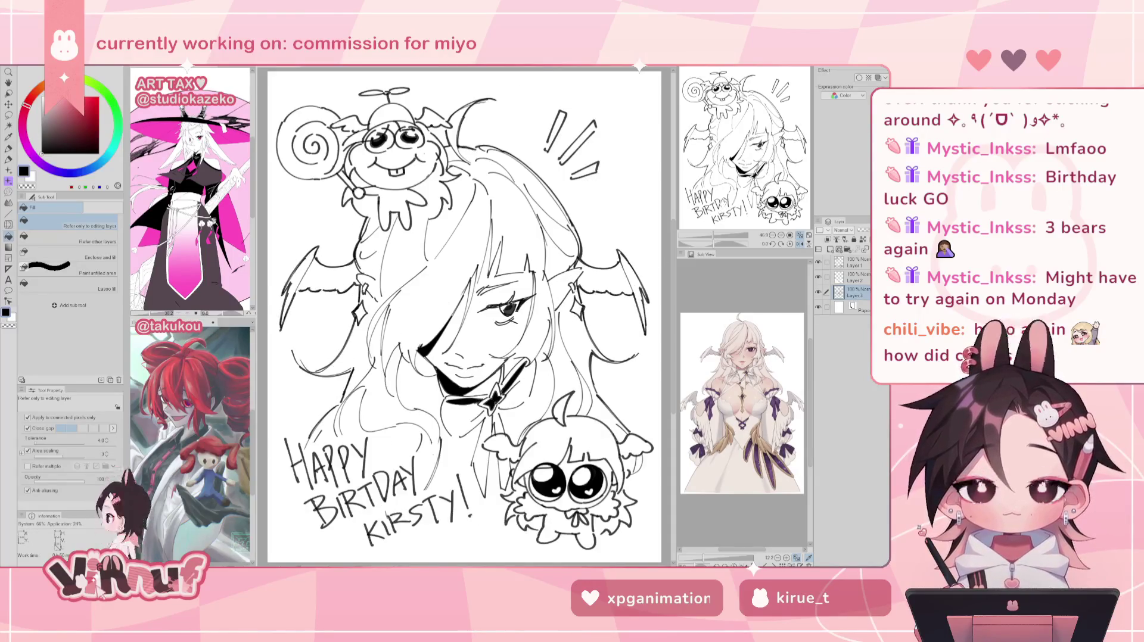
{"action": "key", "text": "ctrl+z"}
{"action": "key", "text": "ctrl+z"}
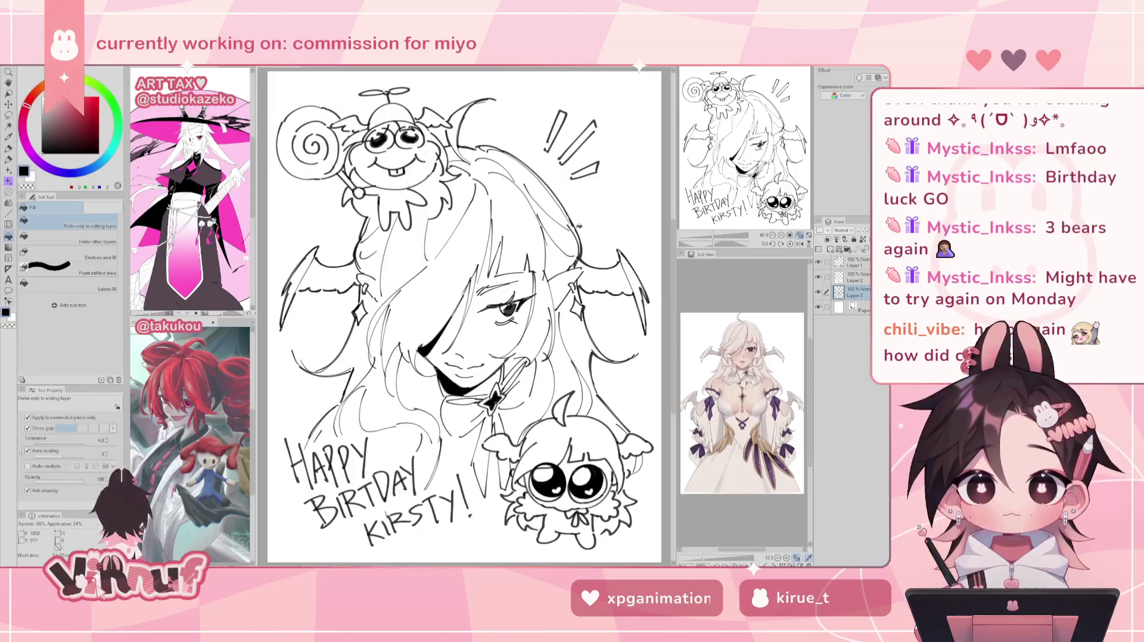
- Fill the right bat wing solid black
{"action": "left_click", "coordinate": [616, 269]}
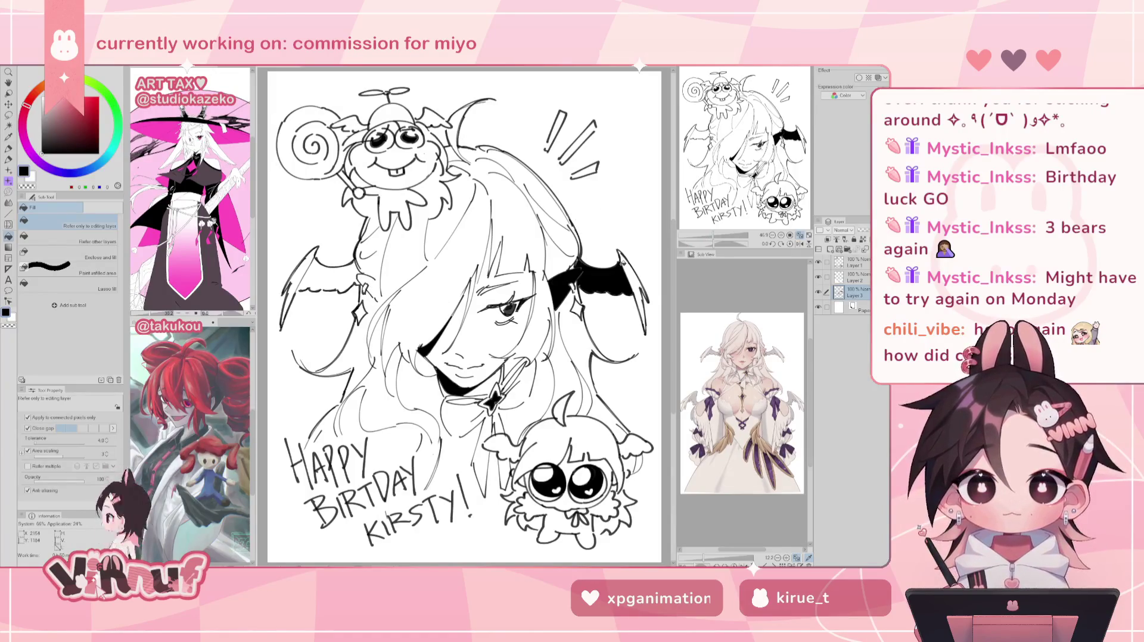
{"action": "key", "text": "ctrl+z"}
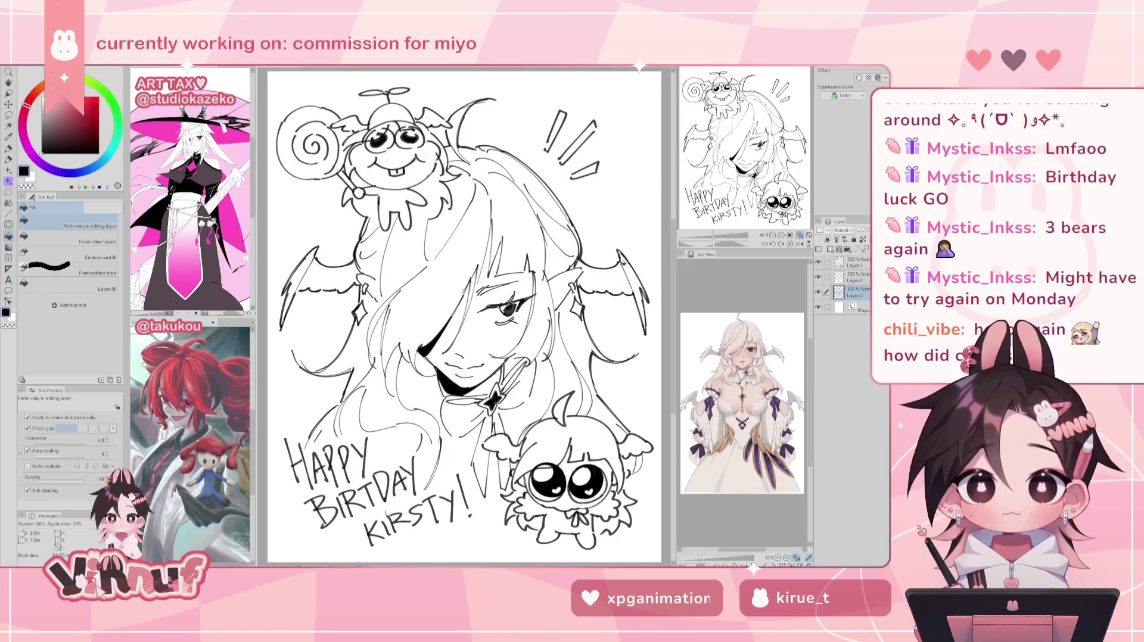
{"action": "key", "text": "p"}
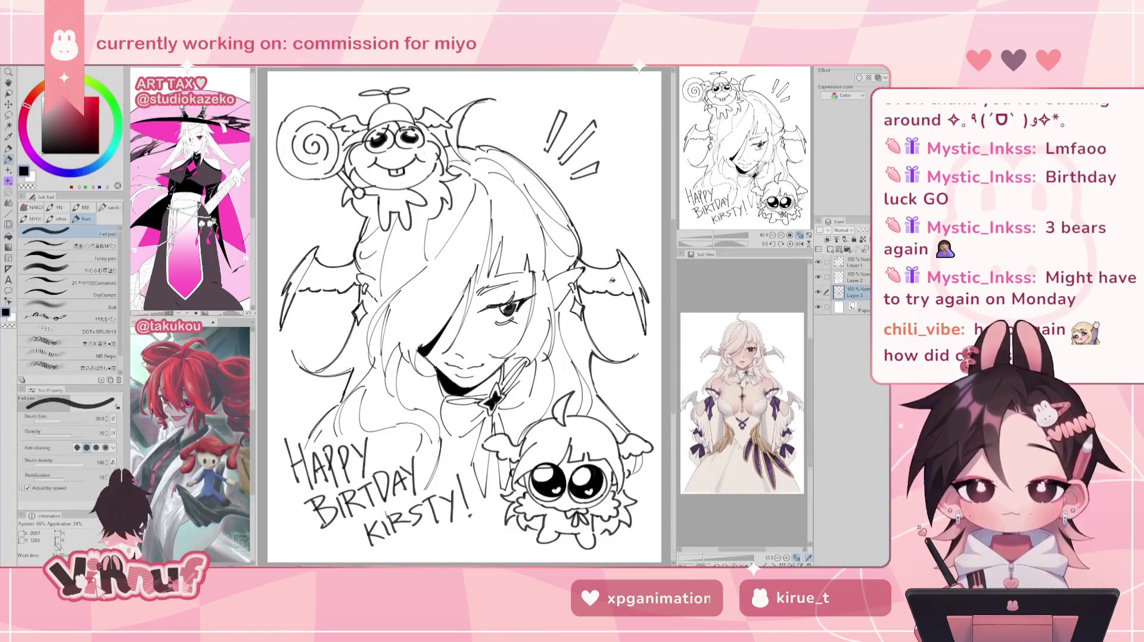
{"action": "key", "text": "g"}
{"action": "left_click", "coordinate": [609, 280]}
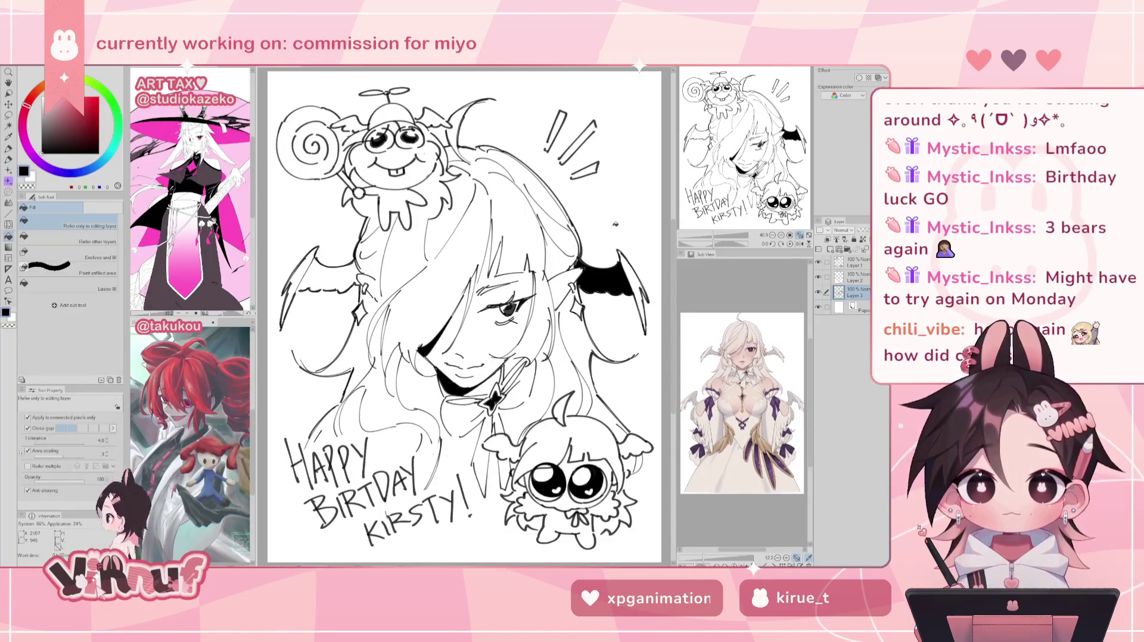
{"action": "key", "text": "p"}
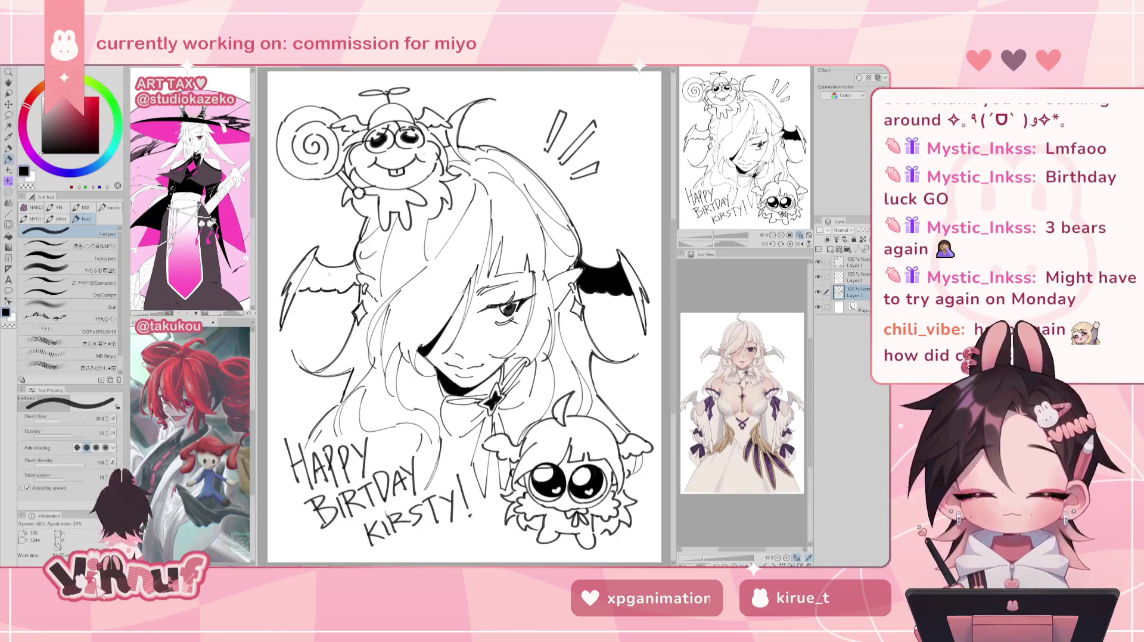
- Fill the left bat wing black and briefly mirror the canvas to check it
{"action": "key", "text": "g"}
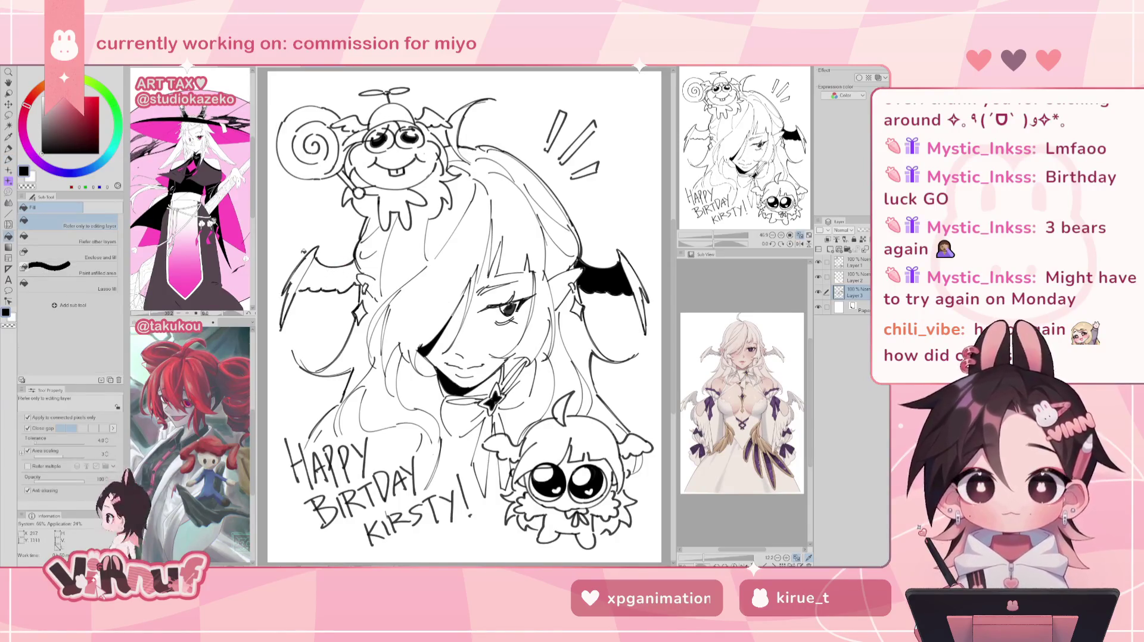
{"action": "key", "text": "p"}
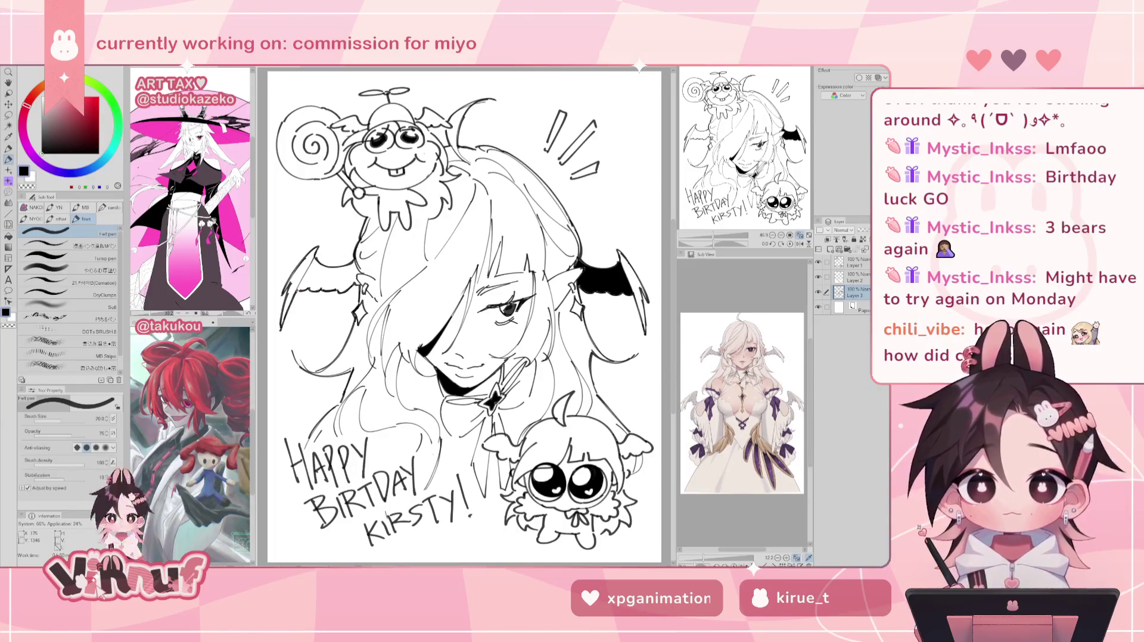
{"action": "key", "text": "g"}
{"action": "left_click", "coordinate": [333, 262]}
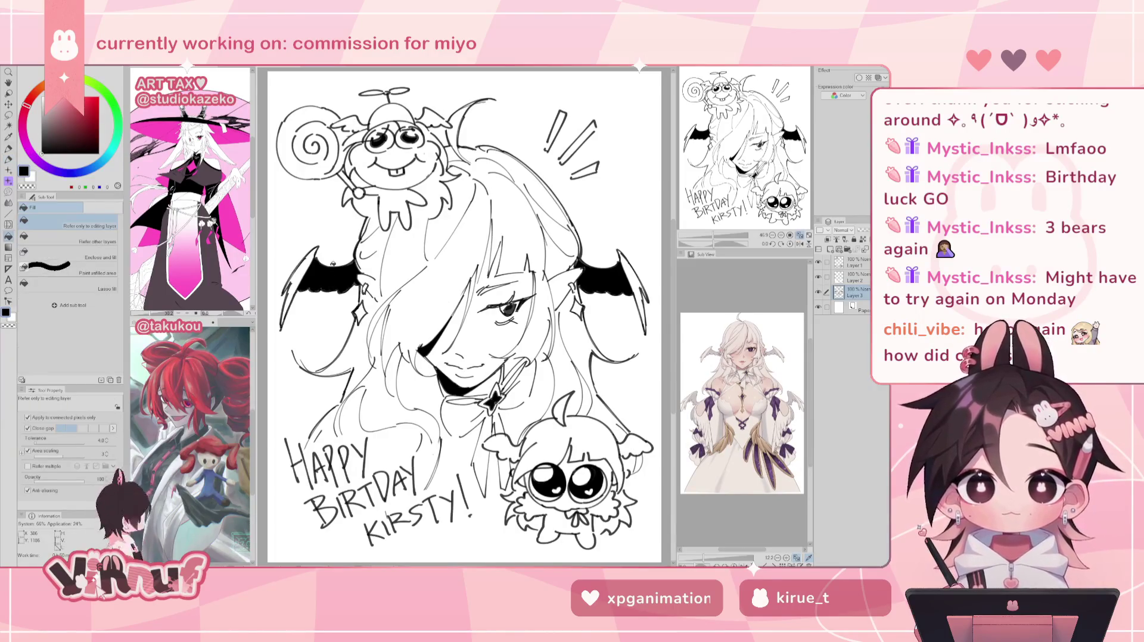
{"action": "scroll", "coordinate": [332, 263], "scroll_direction": "down", "scroll_amount": 2}
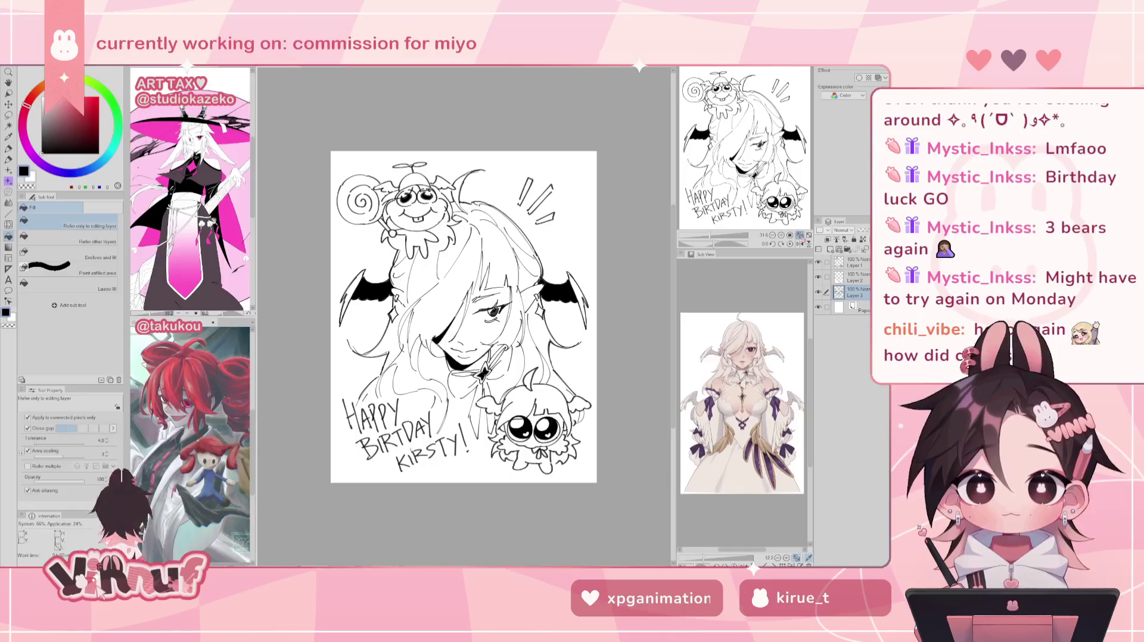
{"action": "left_click", "coordinate": [799, 234]}
{"action": "left_click", "coordinate": [799, 244]}
{"action": "left_click", "coordinate": [799, 244]}
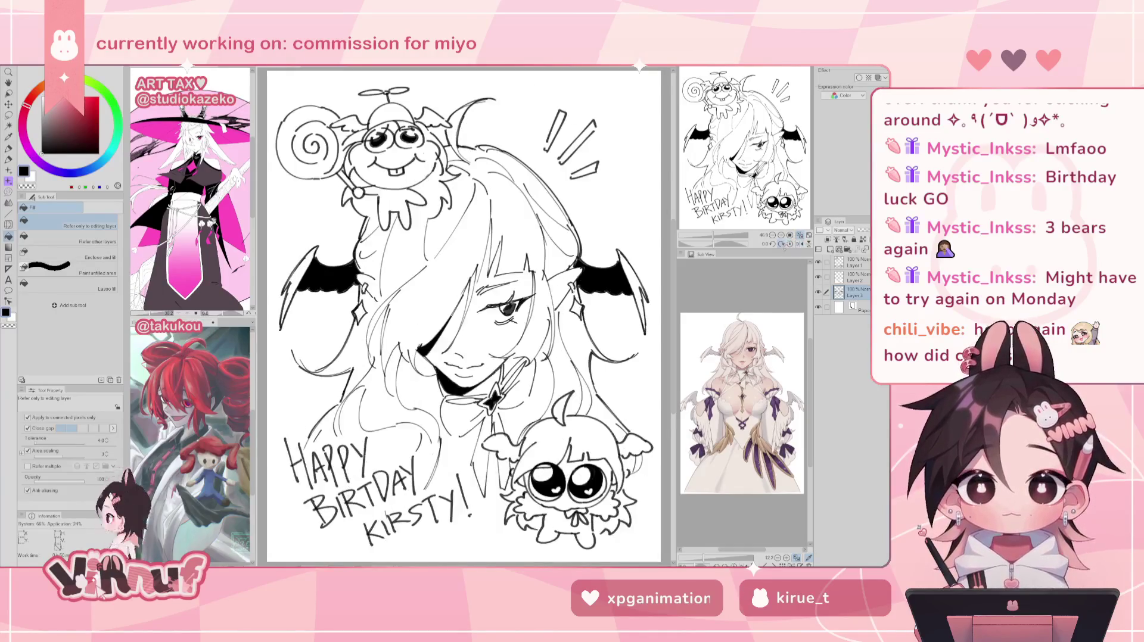
{"action": "key", "text": "p"}
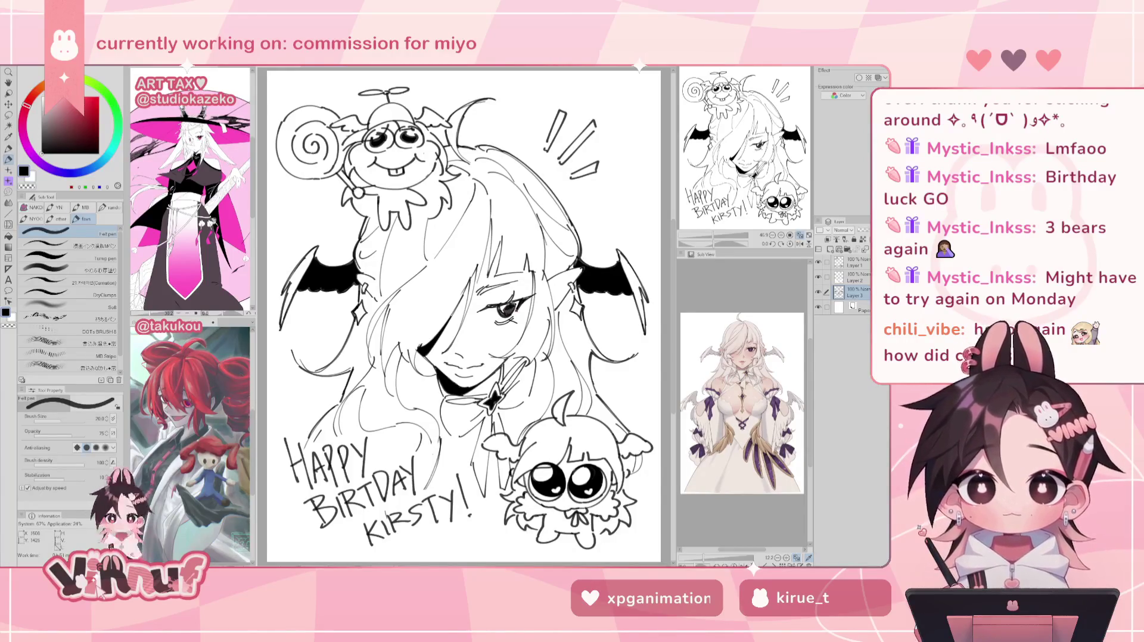
{"action": "key", "text": "h"}
{"action": "key", "text": "h"}
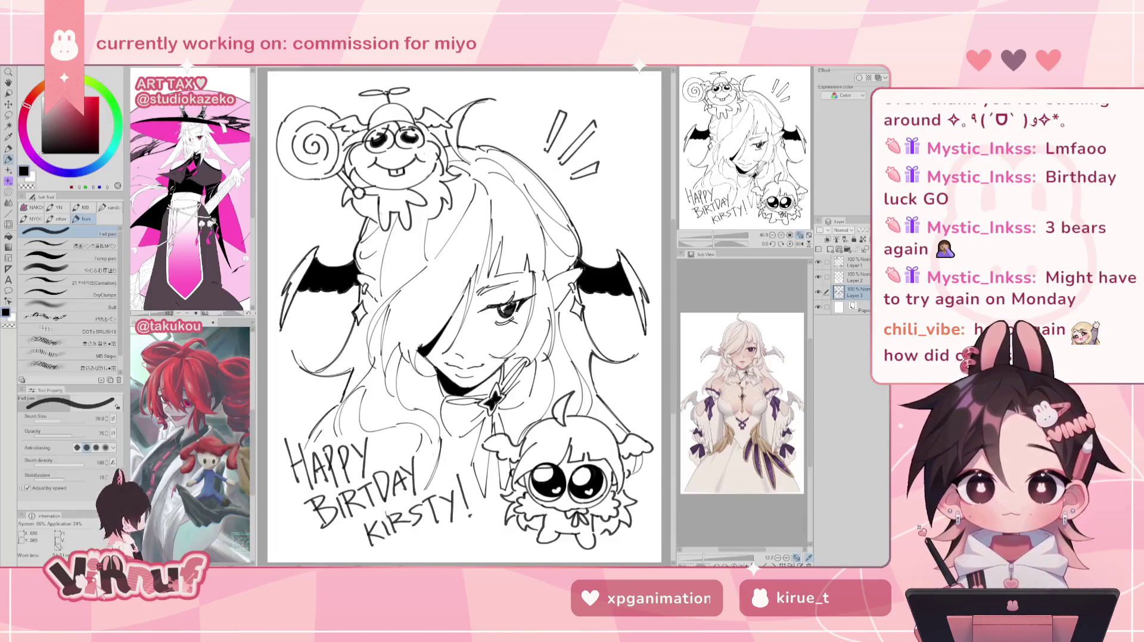
{"action": "left_click", "coordinate": [854, 277]}
{"action": "left_click", "coordinate": [852, 263]}
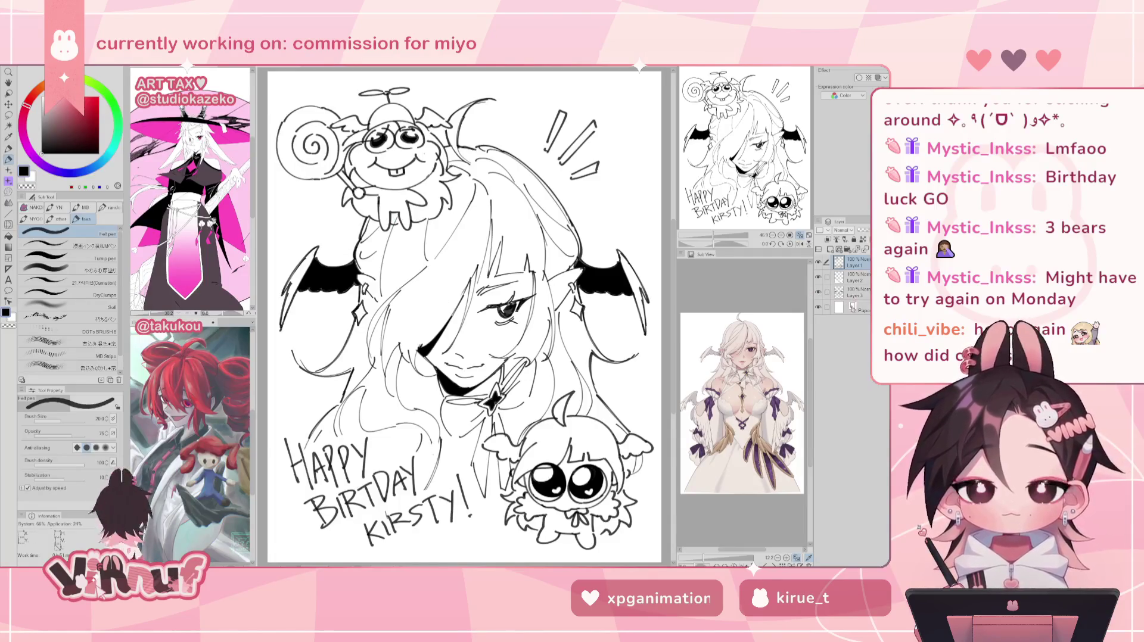
{"action": "left_click", "coordinate": [853, 277]}
{"action": "left_click", "coordinate": [72, 255]}
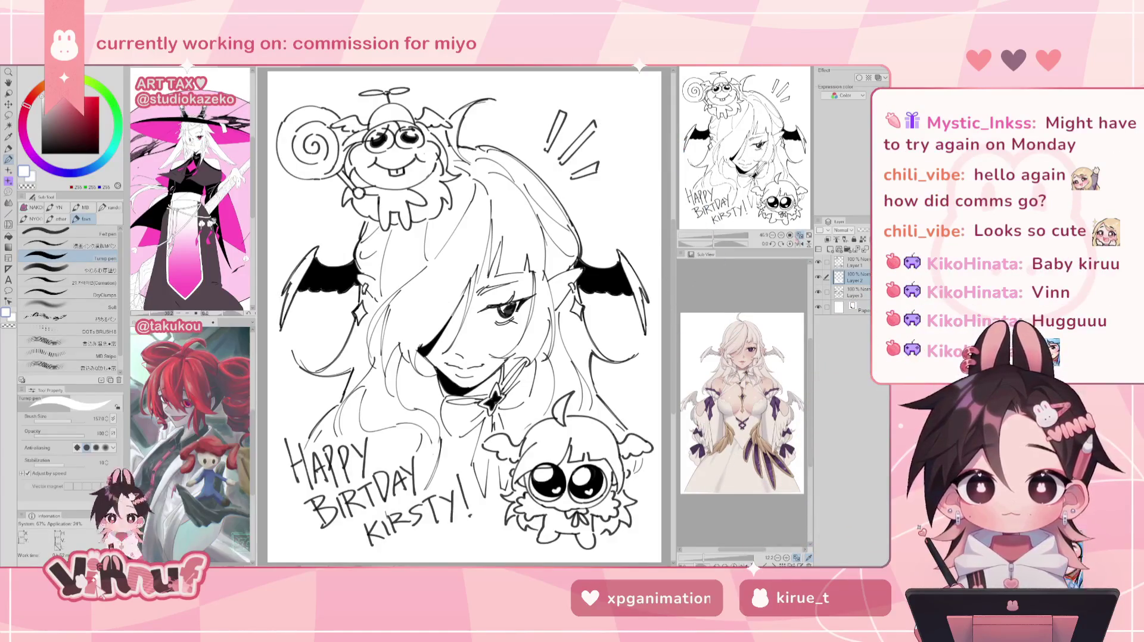
{"action": "left_click", "coordinate": [855, 263]}
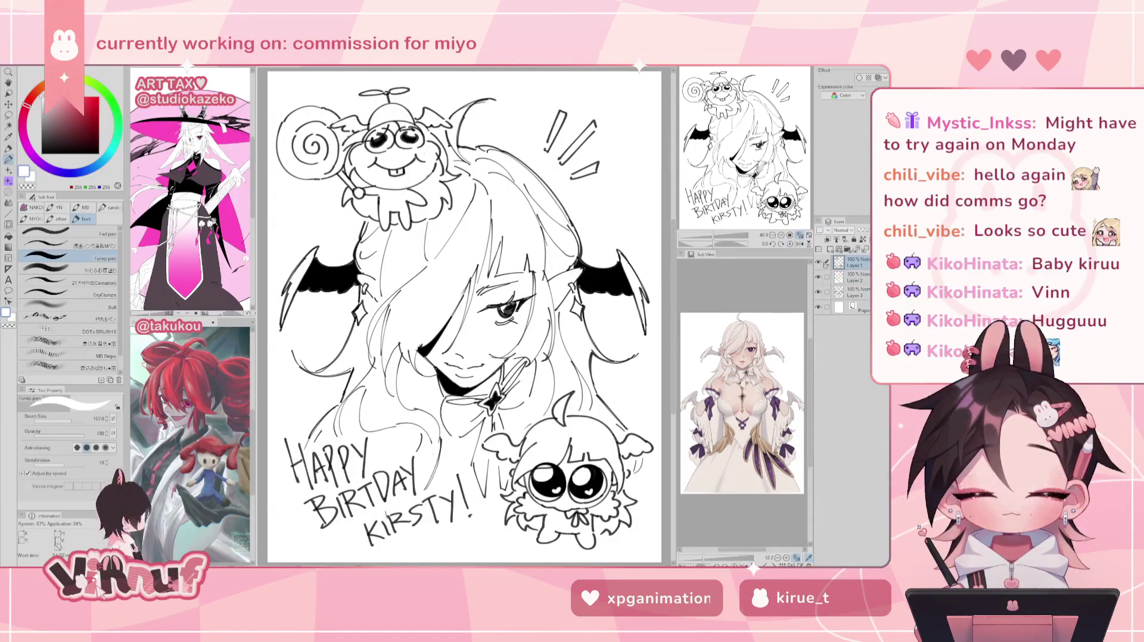
{"action": "left_click", "coordinate": [856, 278]}
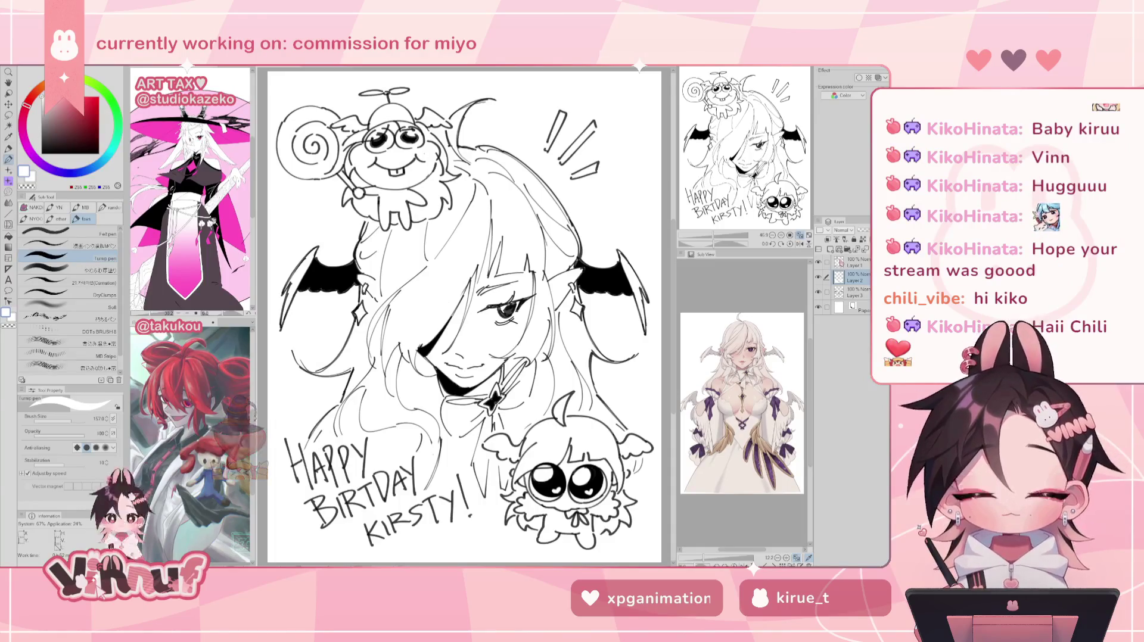
{"action": "left_click_drag", "start_coordinate": [714, 236], "coordinate": [712, 236]}
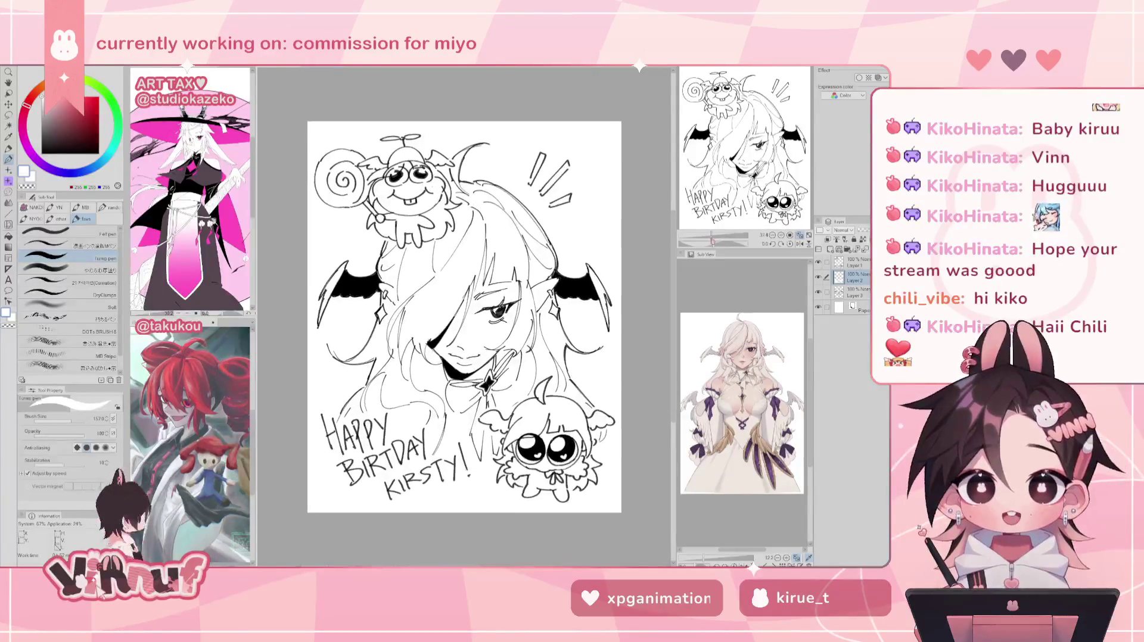
{"action": "left_click", "coordinate": [853, 292]}
{"action": "key", "text": "e"}
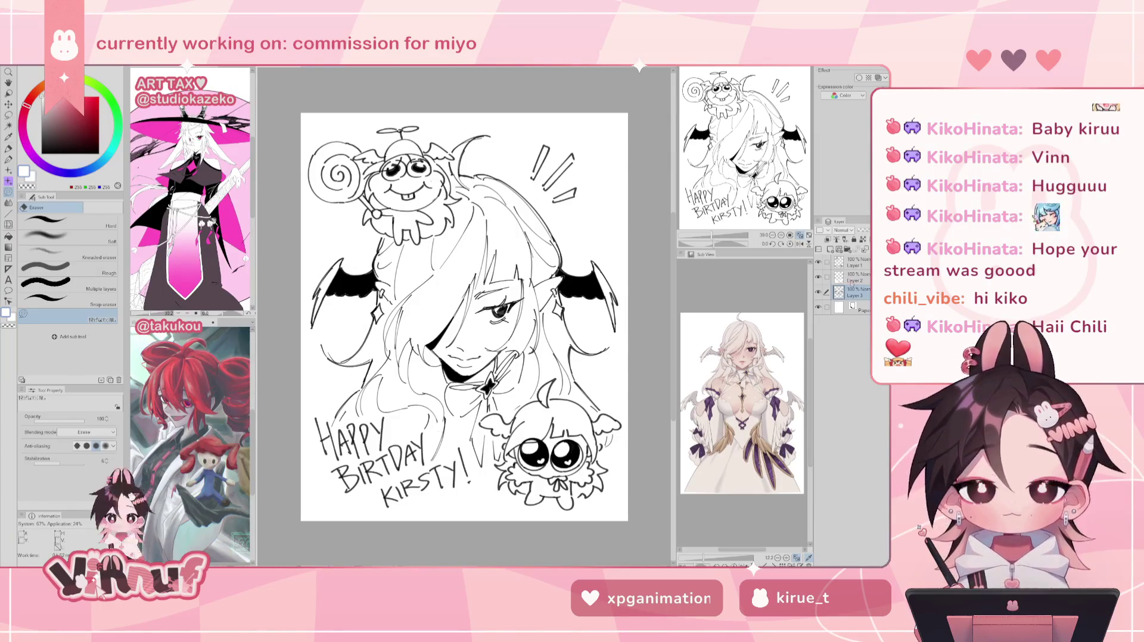
{"action": "left_click", "coordinate": [853, 277]}
{"action": "key", "text": "p"}
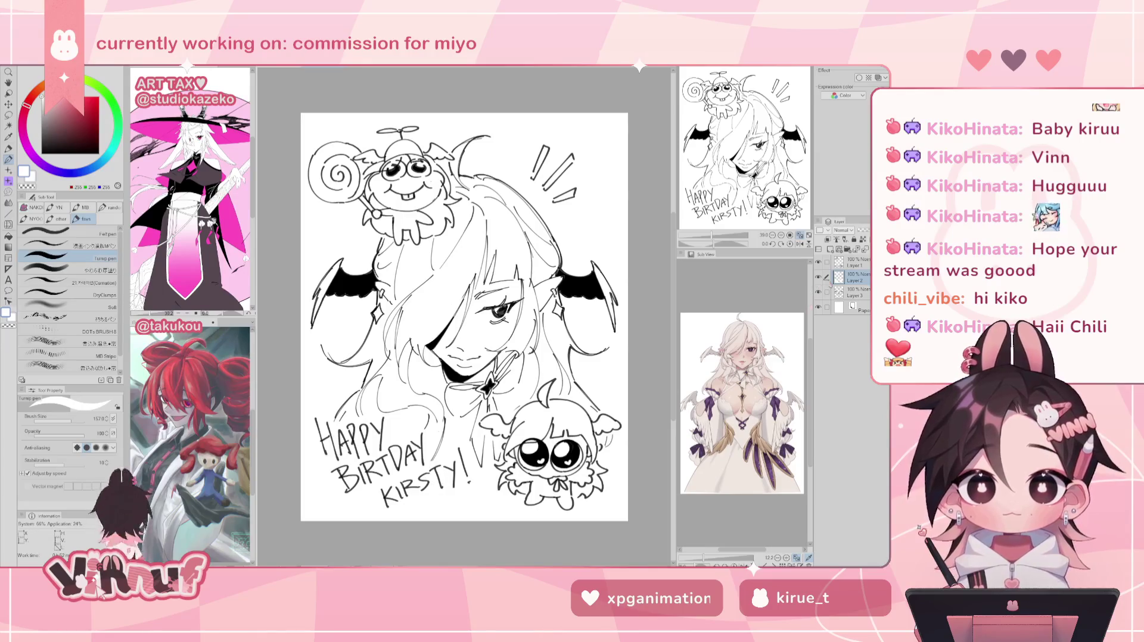
{"action": "key", "text": "ctrl+plus"}
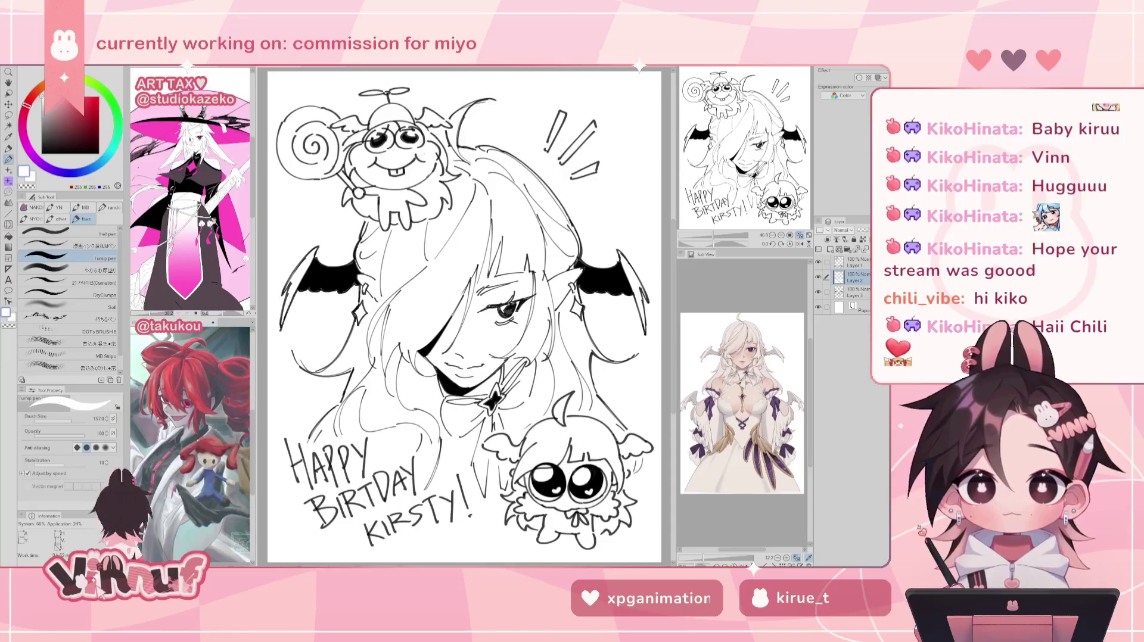
- Write the signature in black Felt pen on Layer 1 below the birthday lettering
{"action": "left_click", "coordinate": [854, 262]}
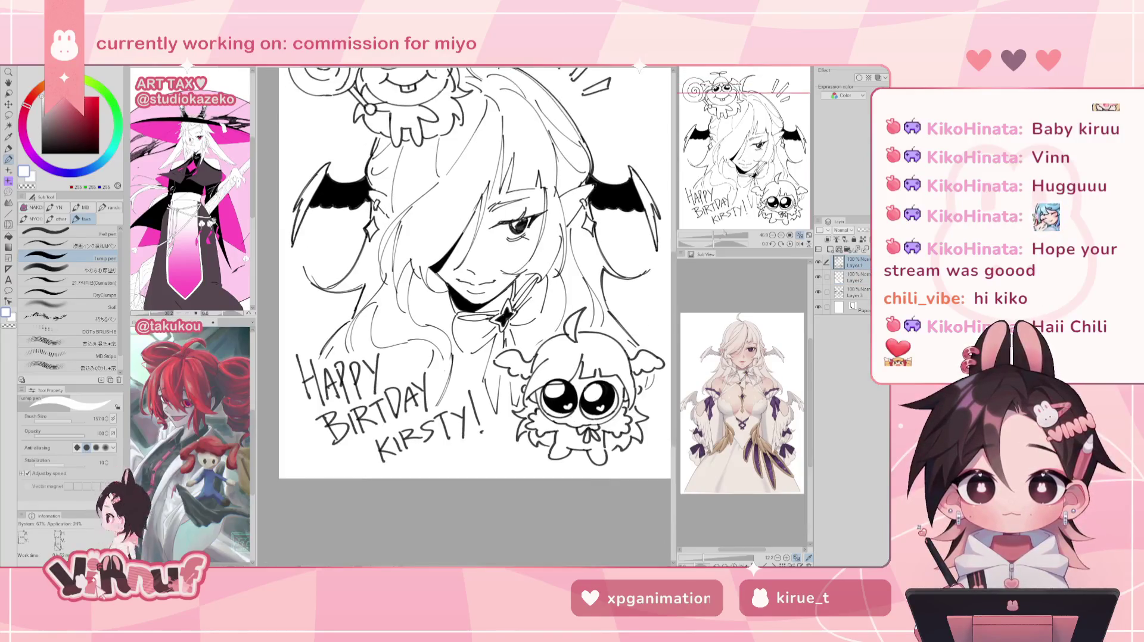
{"action": "scroll", "coordinate": [464, 315], "scroll_direction": "down", "scroll_amount": 2}
{"action": "scroll", "coordinate": [464, 315], "scroll_direction": "down", "scroll_amount": 2}
{"action": "left_click", "coordinate": [45, 234]}
{"action": "key", "text": "x"}
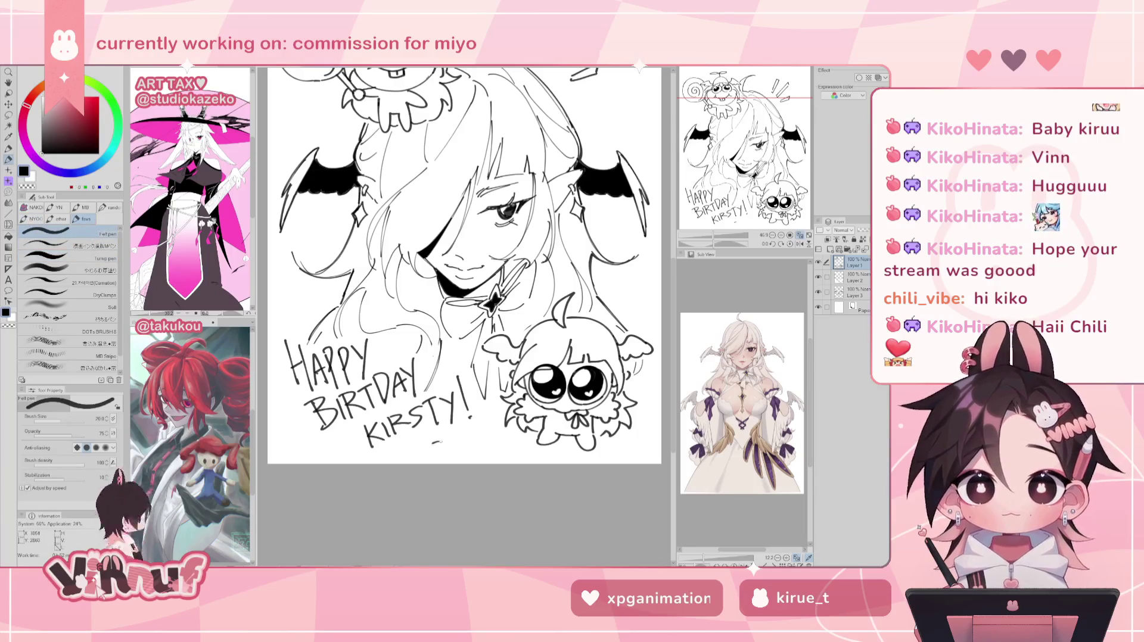
{"action": "left_click_drag", "start_coordinate": [446, 439], "coordinate": [474, 436]}
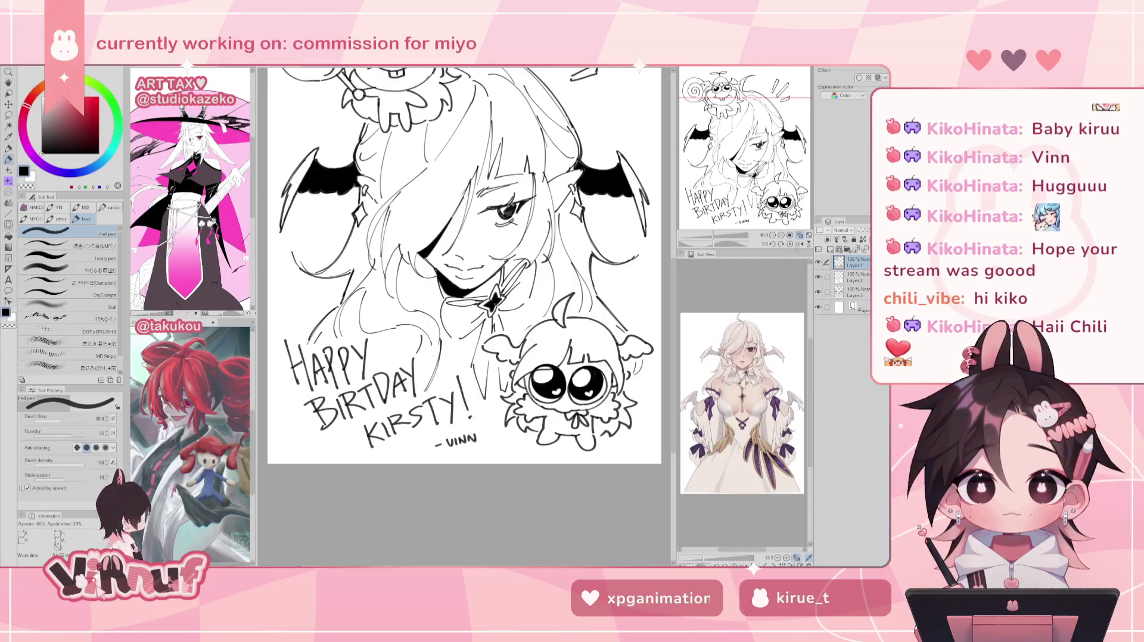
- Move the signature into place at the lower right and clear the selection
{"action": "scroll", "coordinate": [463, 316], "scroll_direction": "up", "scroll_amount": 3}
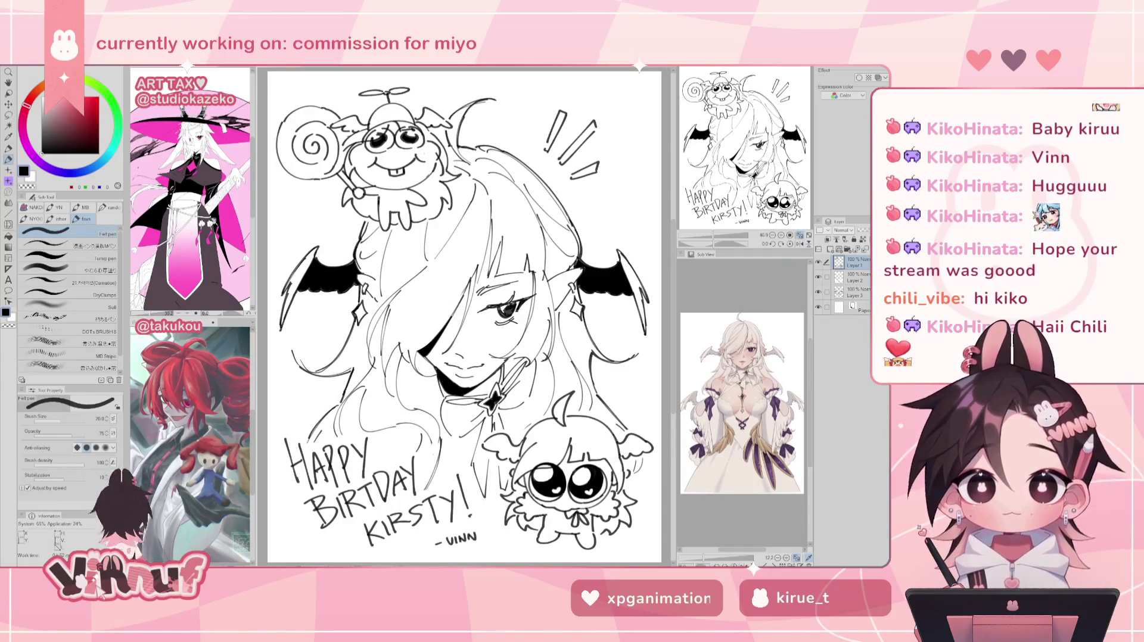
{"action": "key", "text": "k"}
{"action": "left_click_drag", "start_coordinate": [429, 534], "coordinate": [493, 527]}
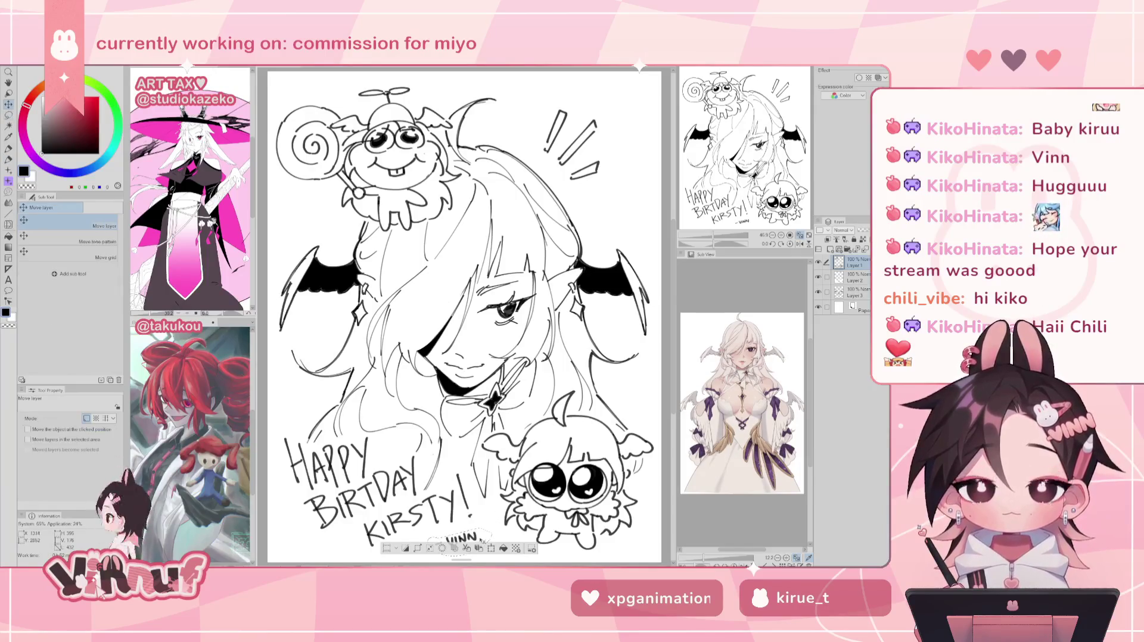
{"action": "key", "text": "ctrl+d"}
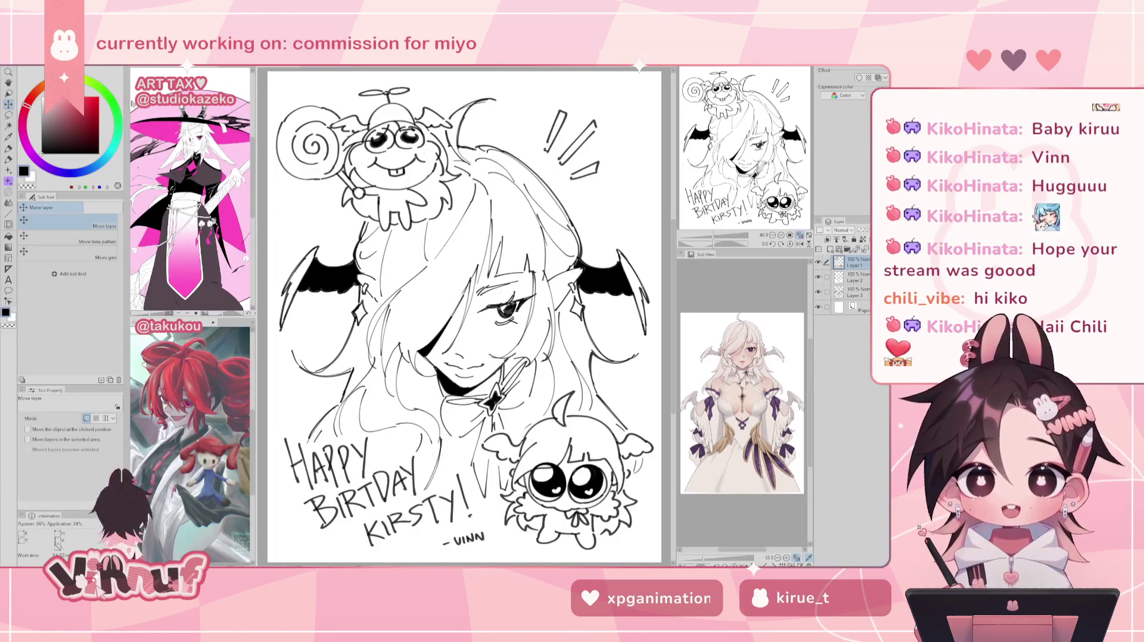
{"action": "key", "text": "alt+f"}
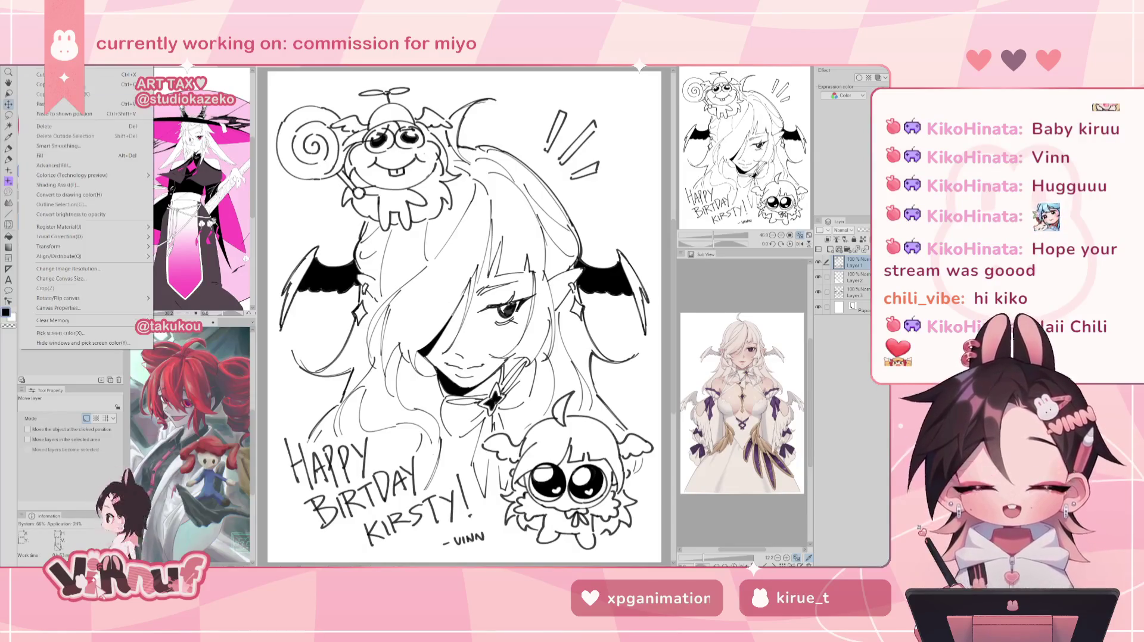
- Save the drawing as a PNG file with Save As
{"action": "left_click", "coordinate": [37, 125]}
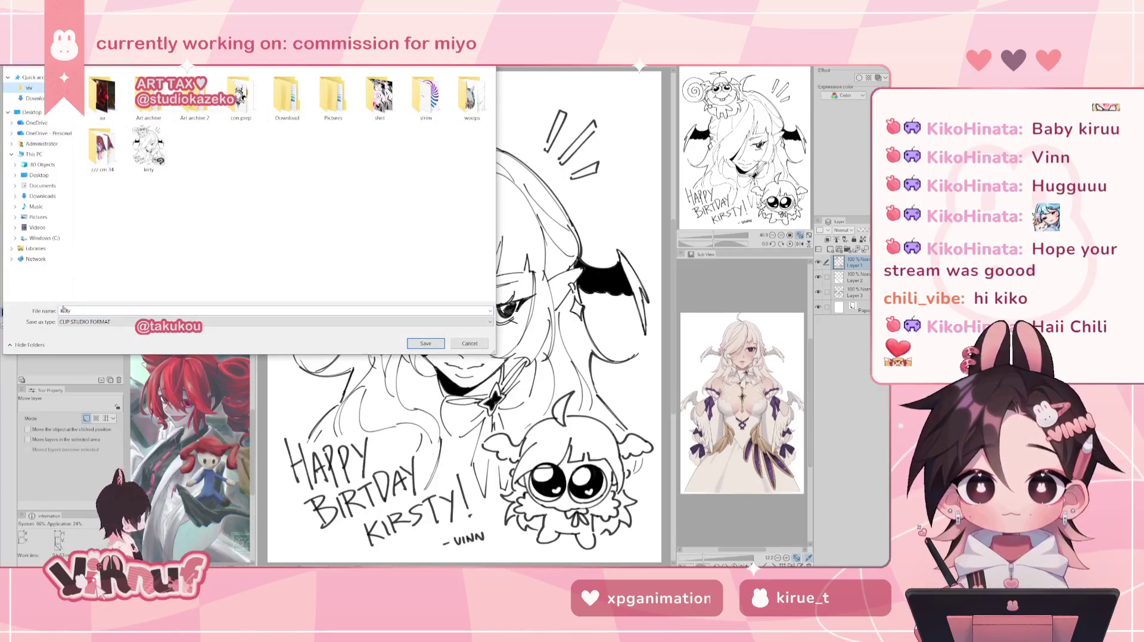
{"action": "left_click", "coordinate": [66, 322]}
{"action": "left_click", "coordinate": [254, 341]}
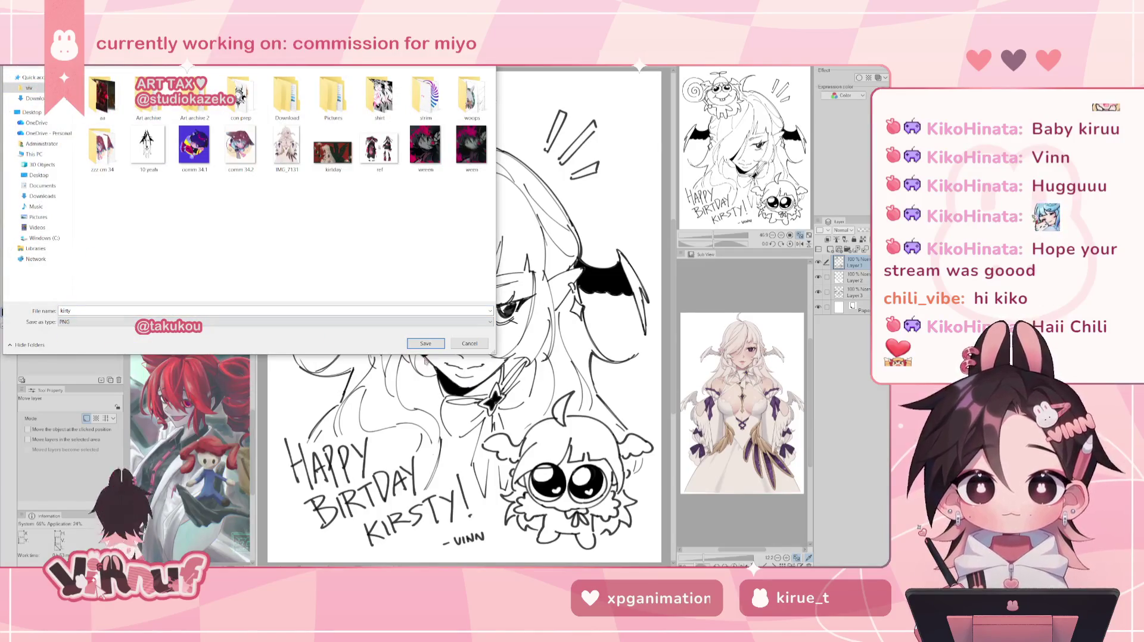
{"action": "left_click", "coordinate": [429, 343]}
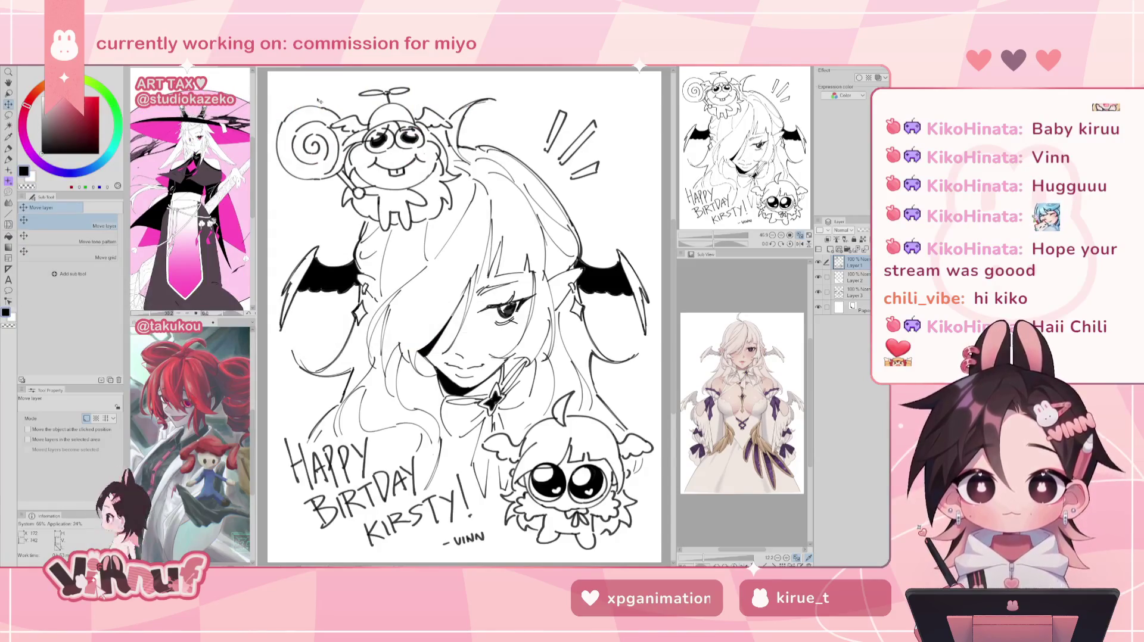